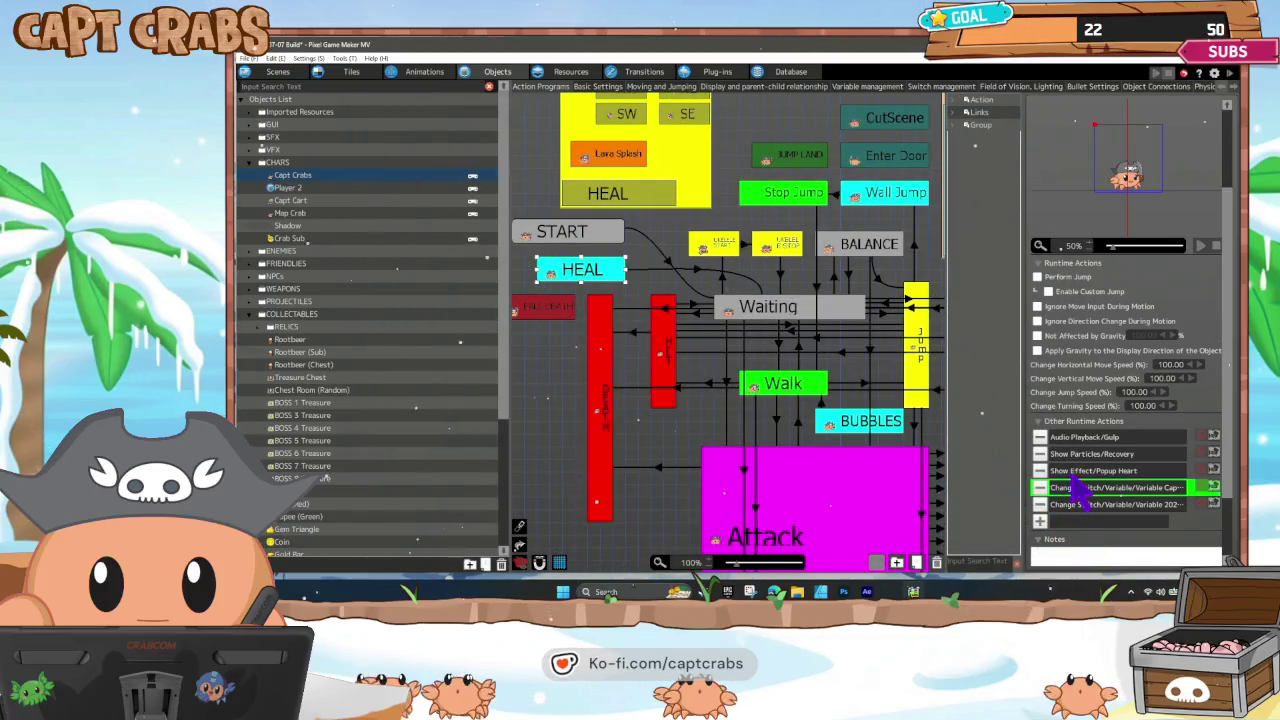
# Inspect the HEAL state's two variable-change actions without changing them.
pyautogui.press('Up')
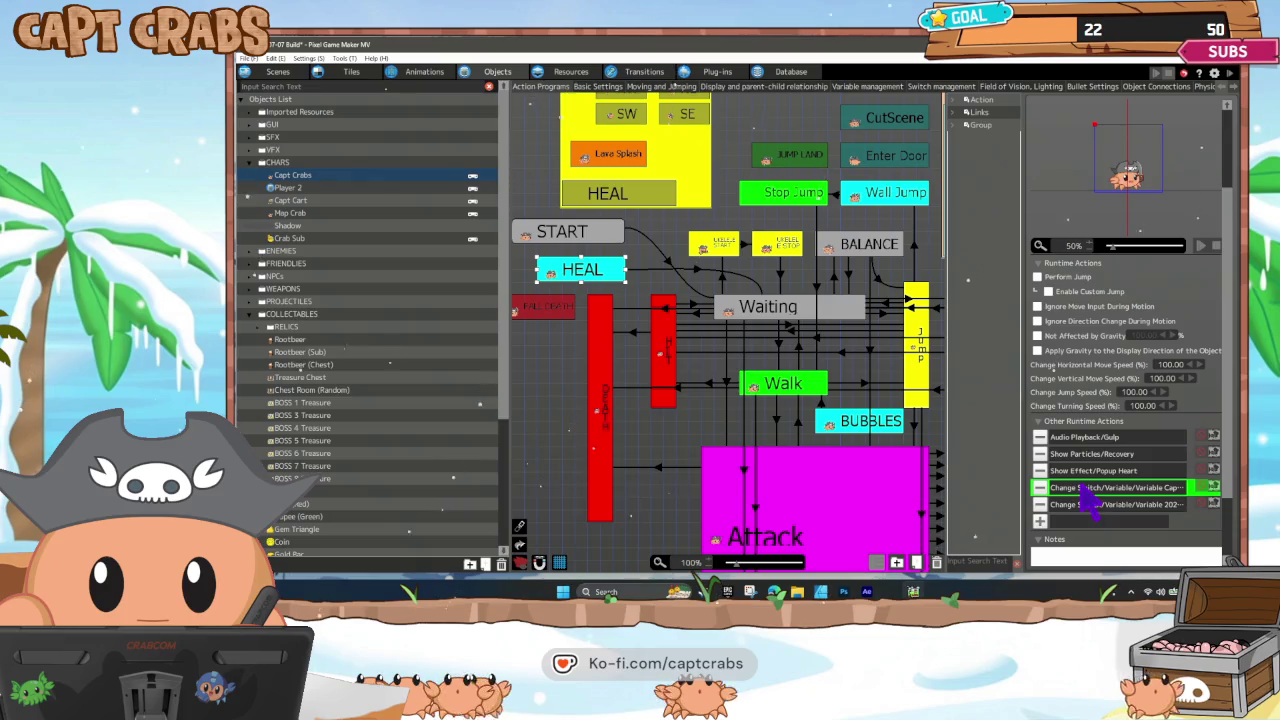
pyautogui.doubleClick(1080, 490)
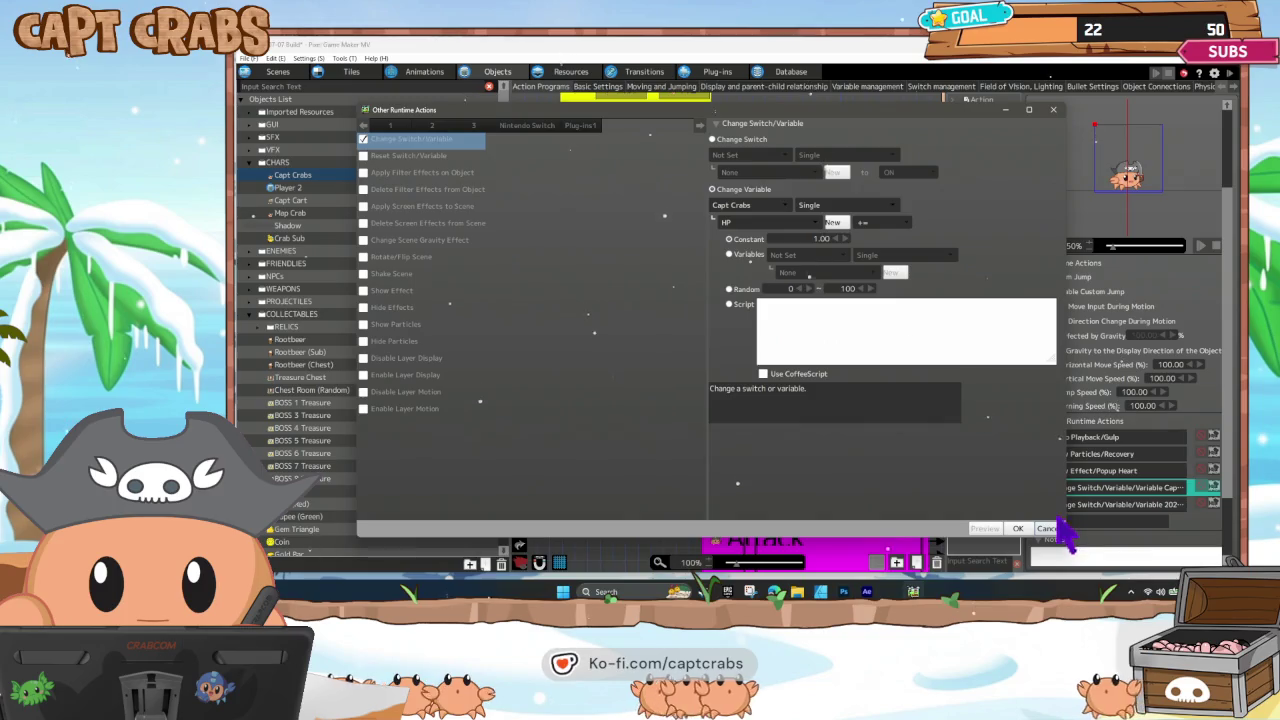
pyautogui.click(1049, 529)
pyautogui.doubleClick(1110, 504)
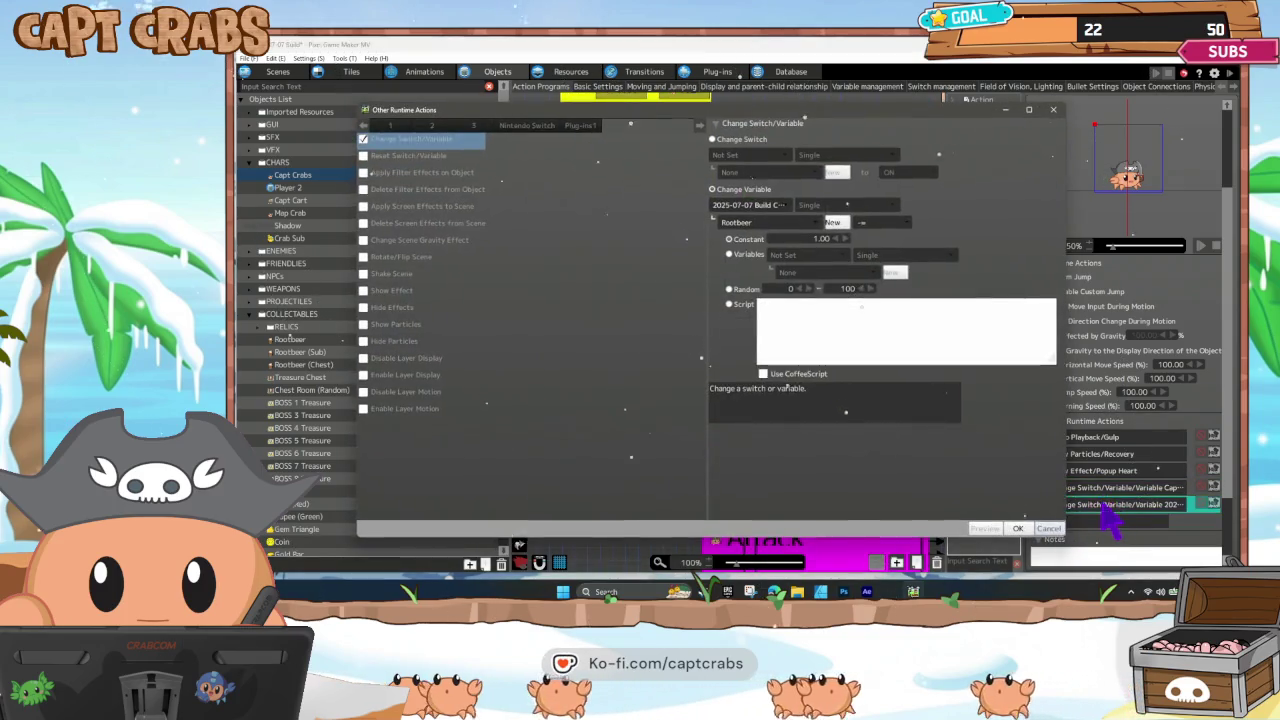
pyautogui.click(1049, 529)
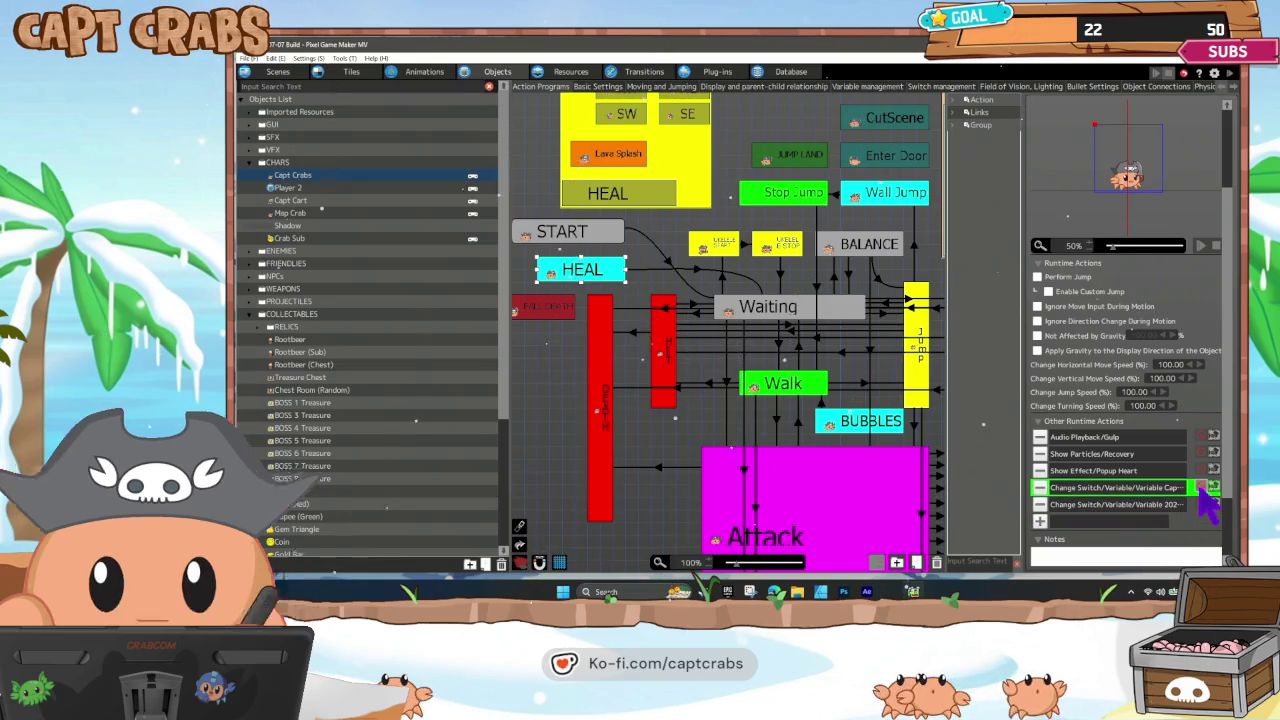
pyautogui.click(645, 298)
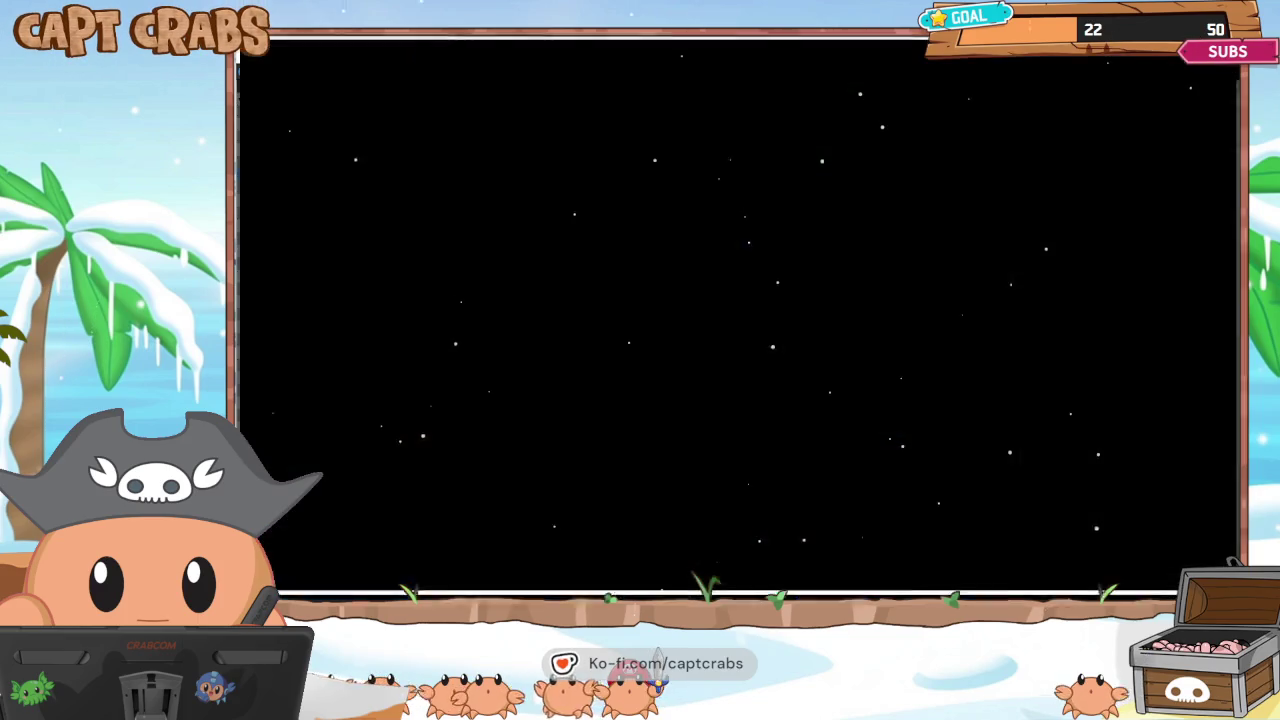
# Walk the crab right collecting root beer mugs and attack the reindeer with the sword.
pyautogui.press('Right')
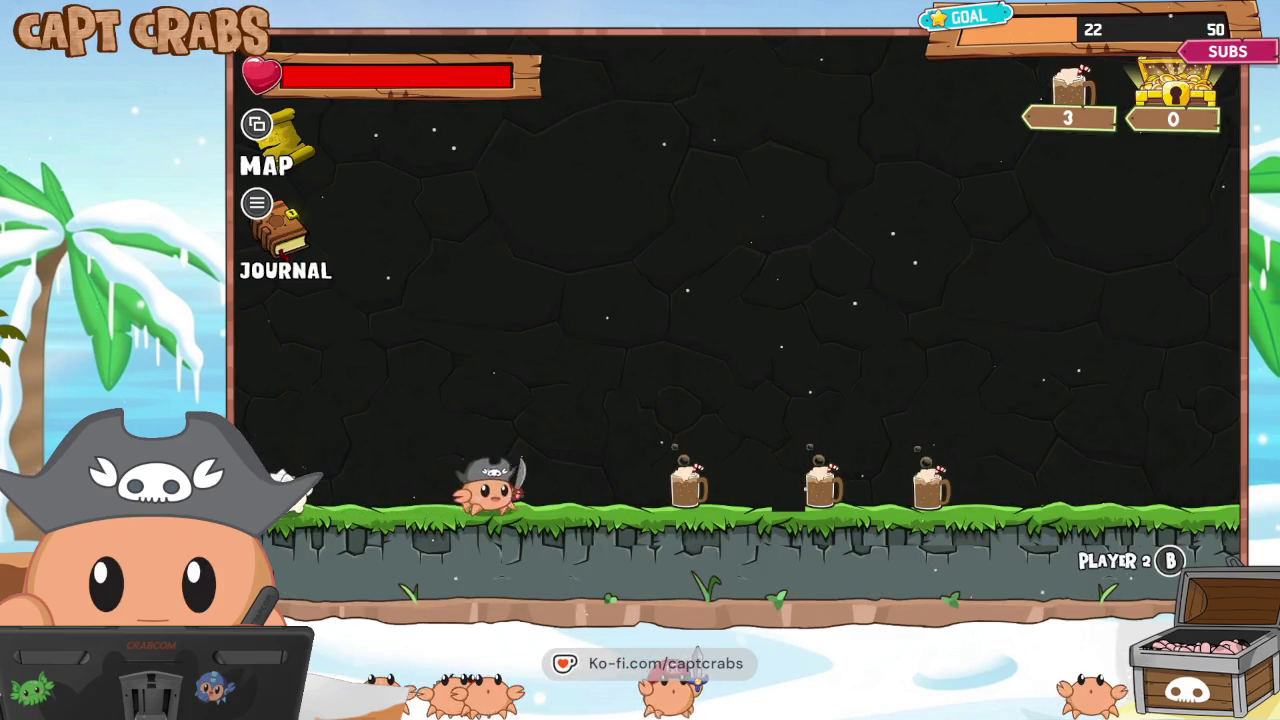
pyautogui.press('Right')
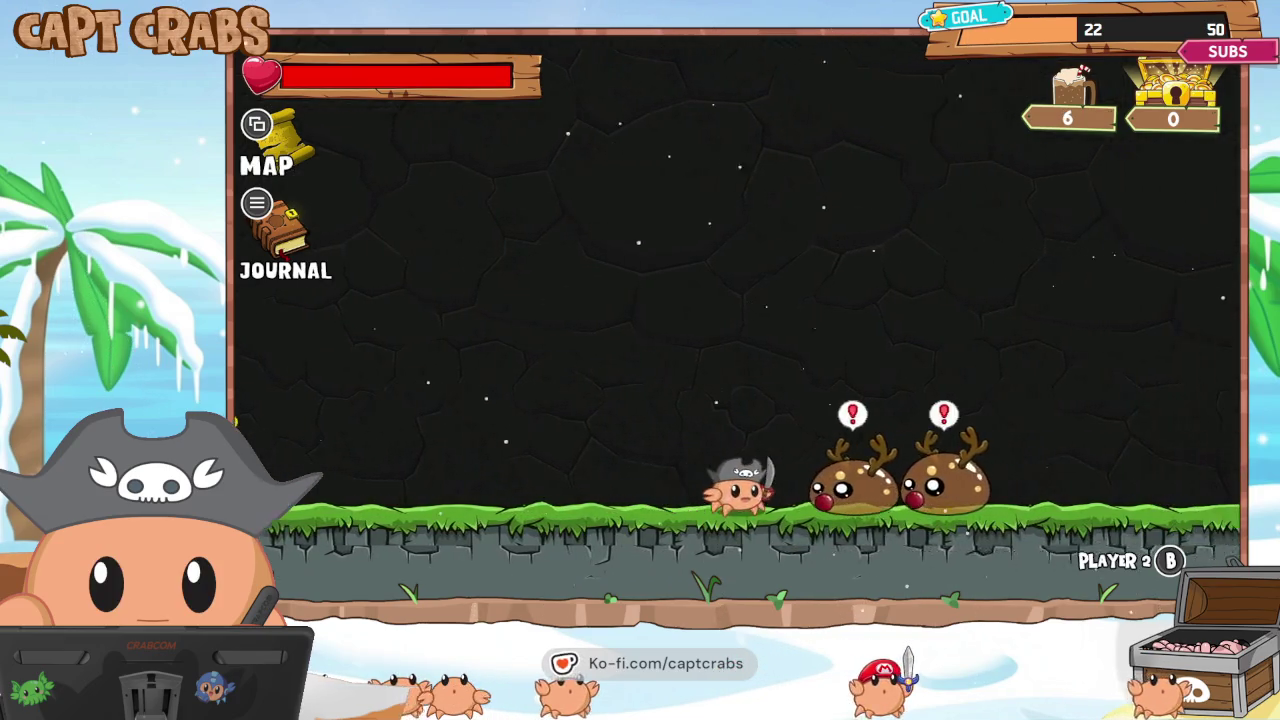
pyautogui.press('space')
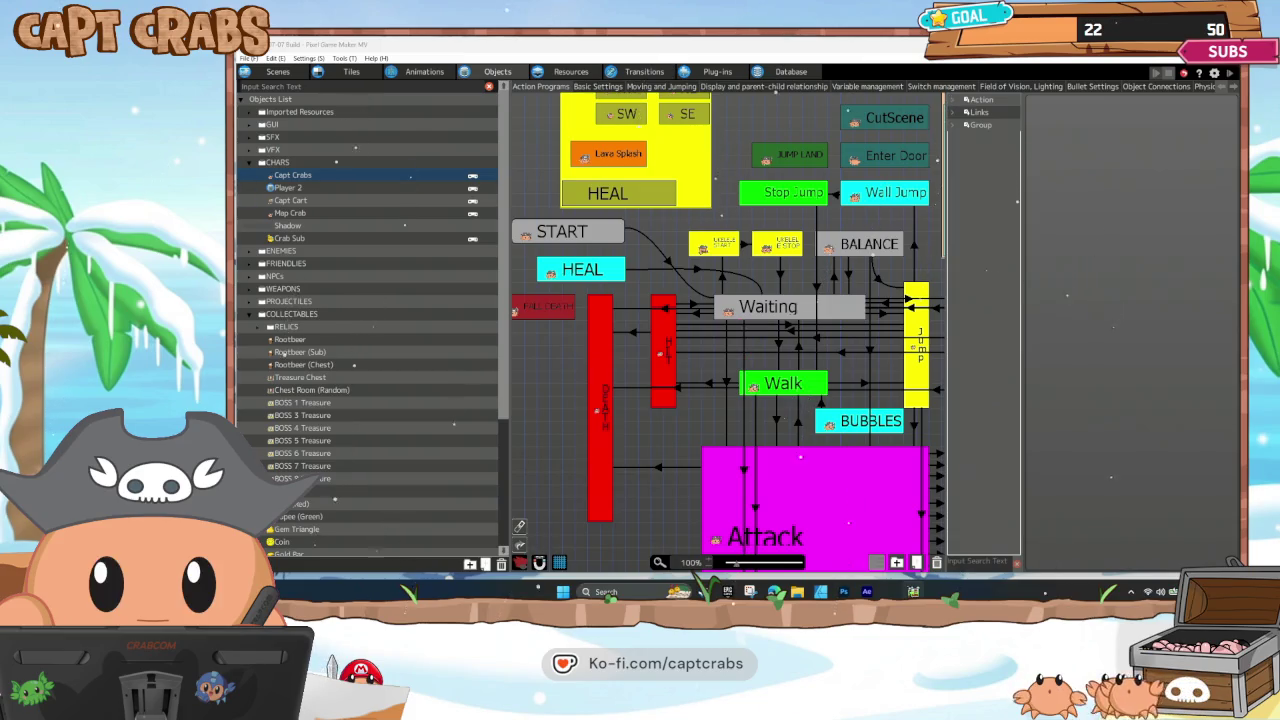
# Recheck HEAL's Change Switch/Variable action unchanged, then save the project with Ctrl+S.
pyautogui.click(600, 276)
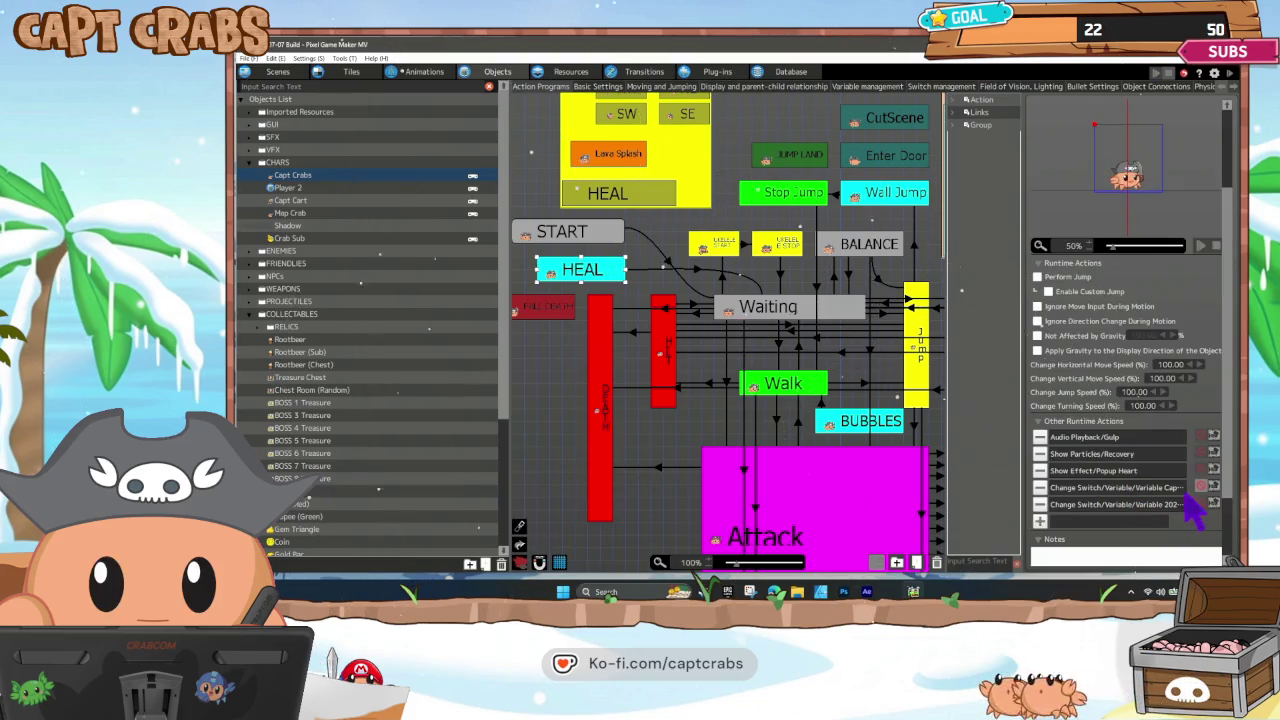
pyautogui.doubleClick(1192, 487)
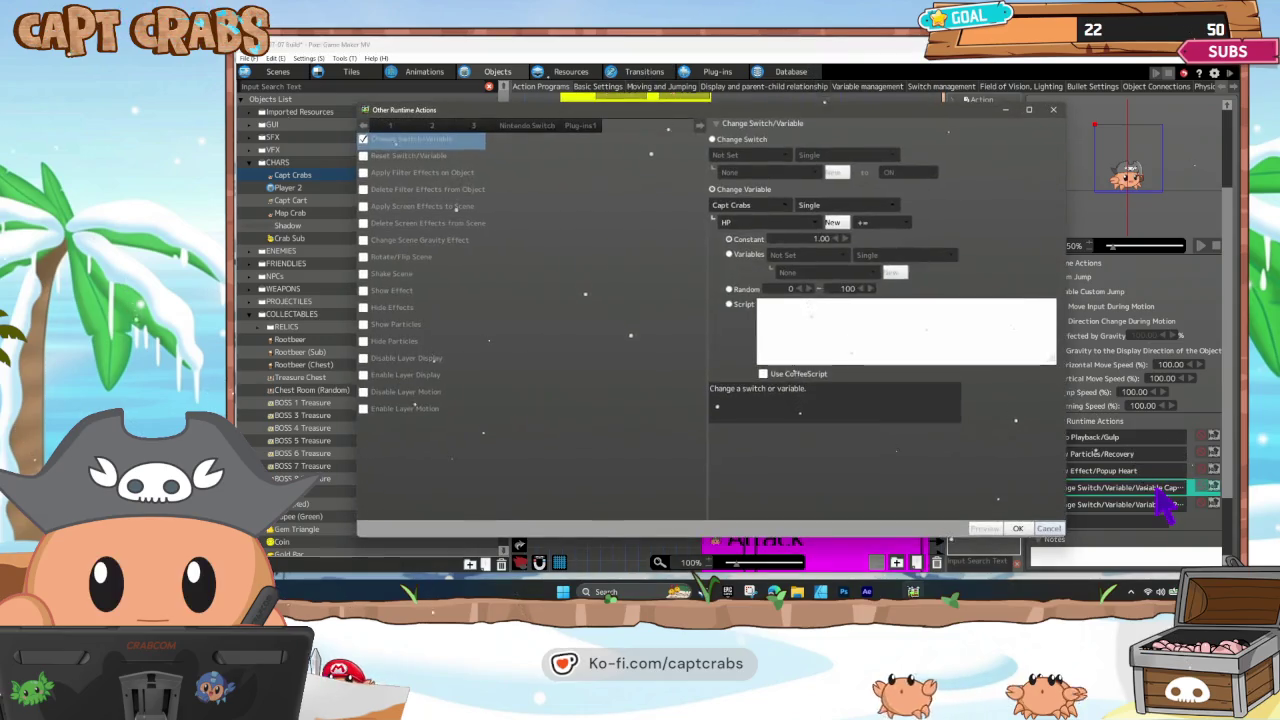
pyautogui.click(1042, 530)
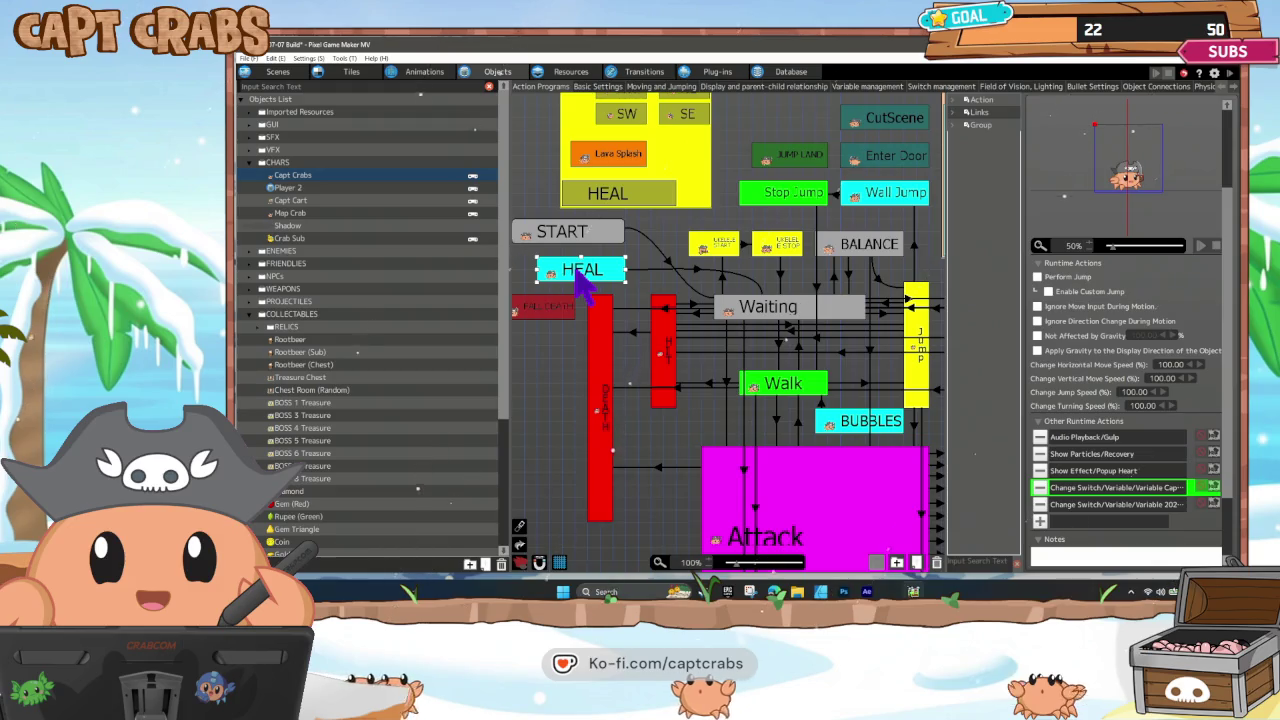
pyautogui.click(633, 295)
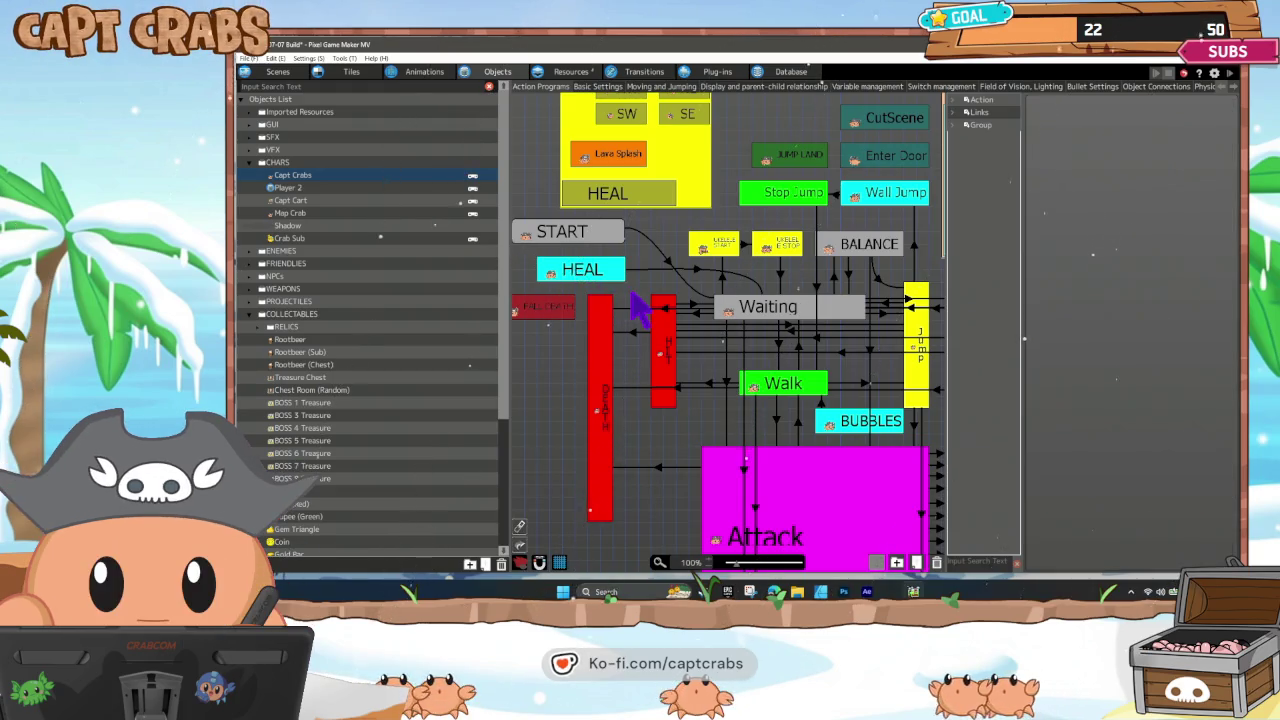
pyautogui.hotkey('ctrl', 's')
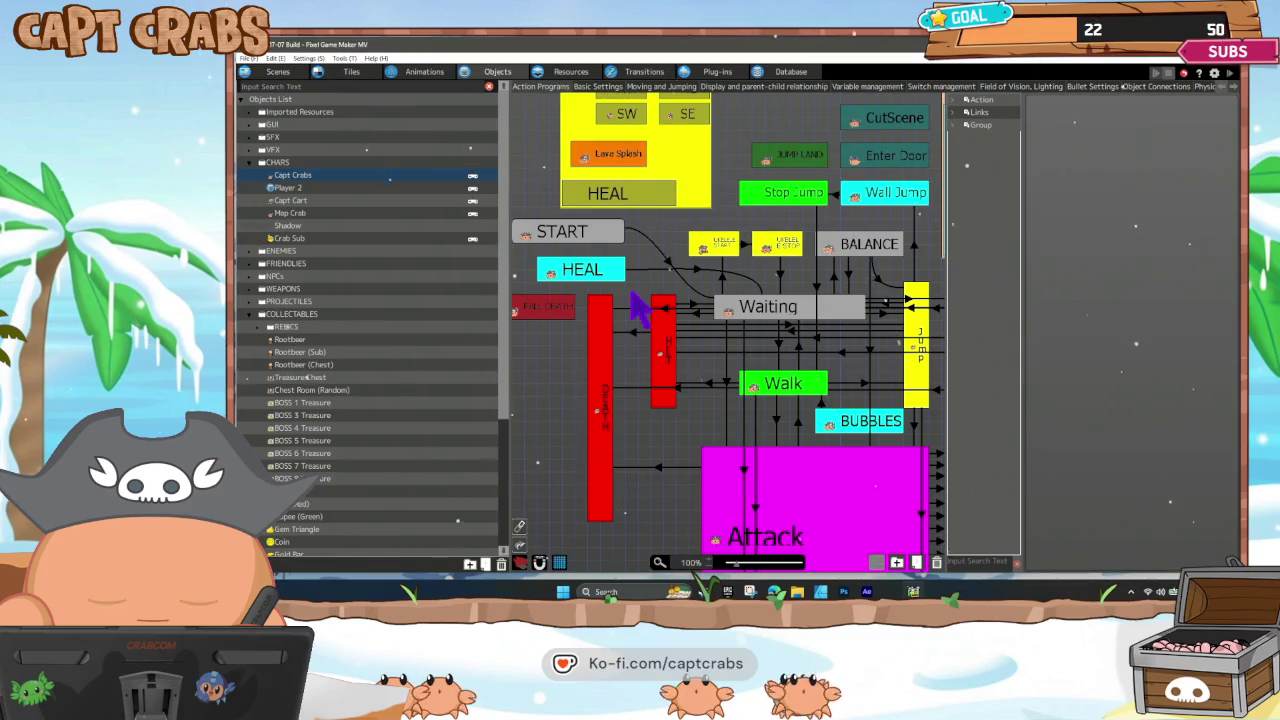
pyautogui.click(250, 58)
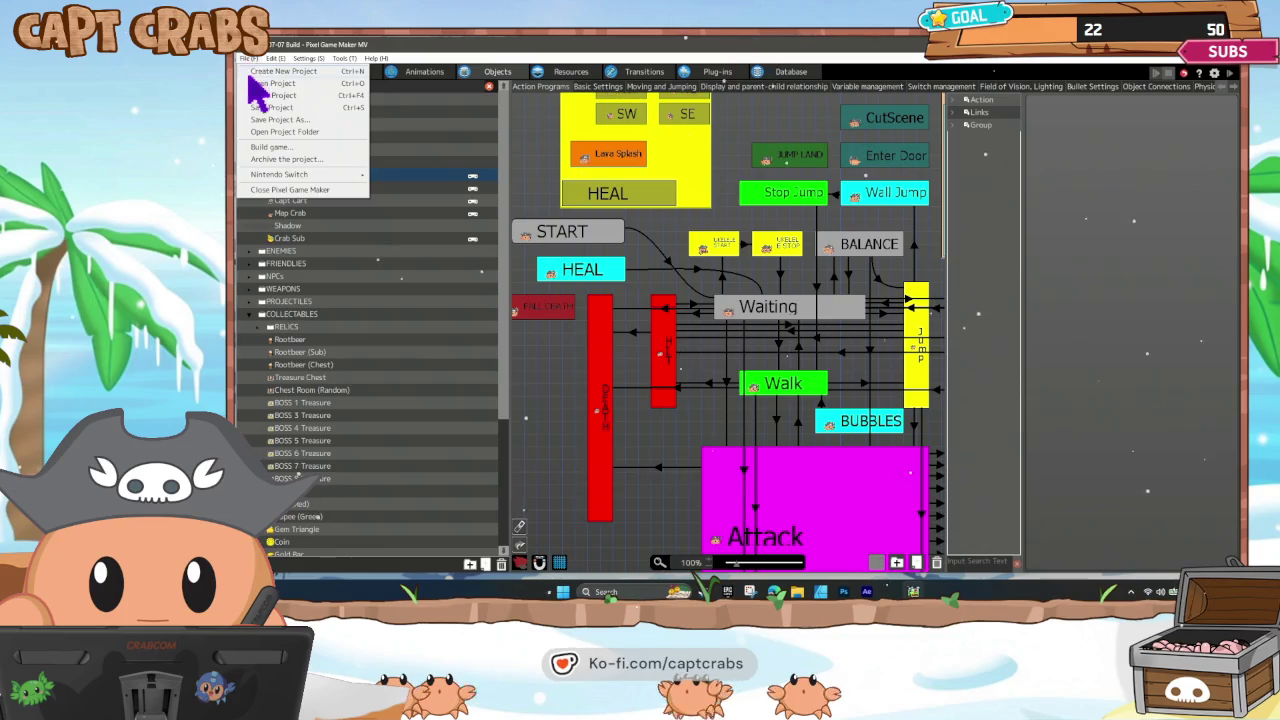
# Build the game into a new '2025-12-20 Build' folder under Capt Crabs a Slimy Adventure.
pyautogui.click(280, 146)
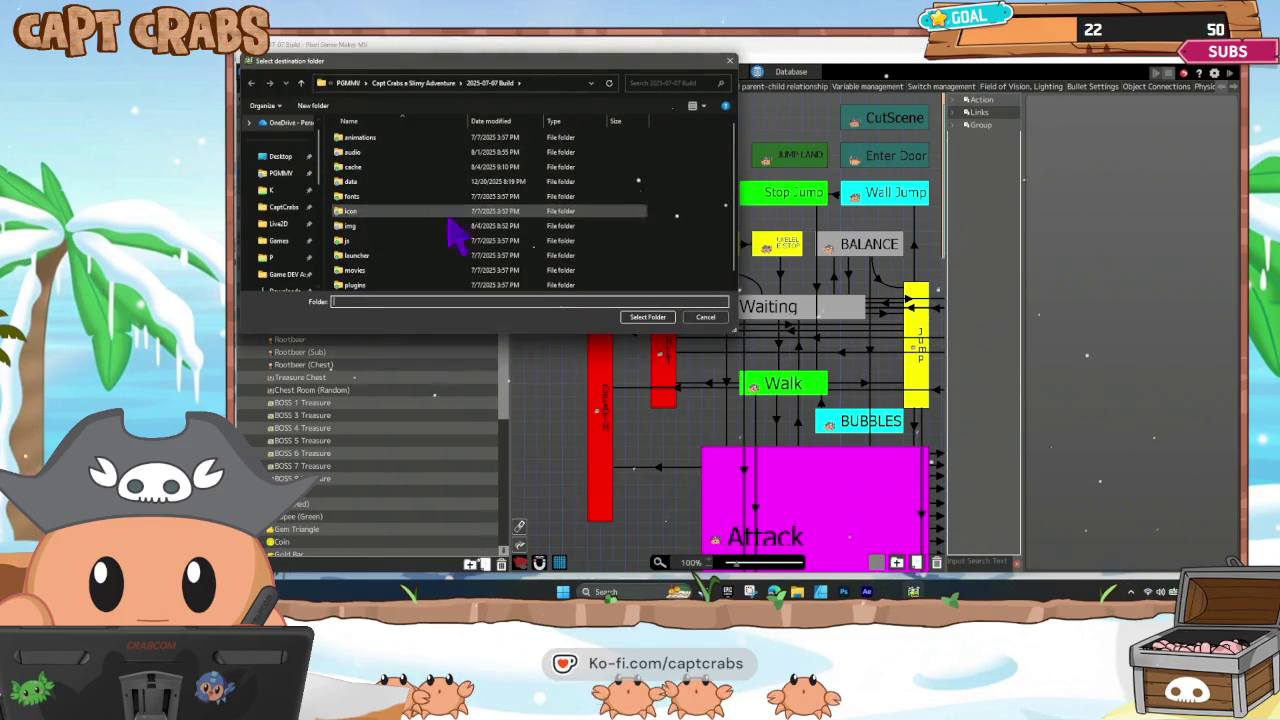
pyautogui.click(440, 84)
pyautogui.rightClick(677, 178)
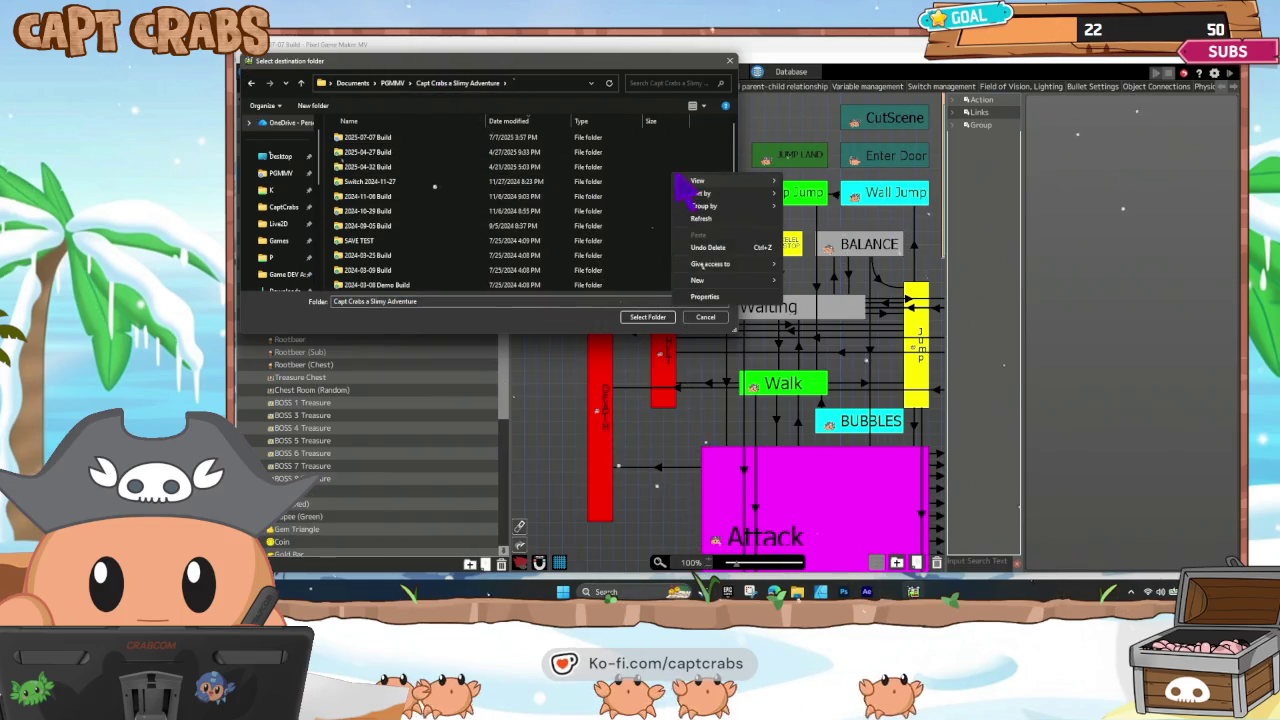
pyautogui.moveTo(718, 288)
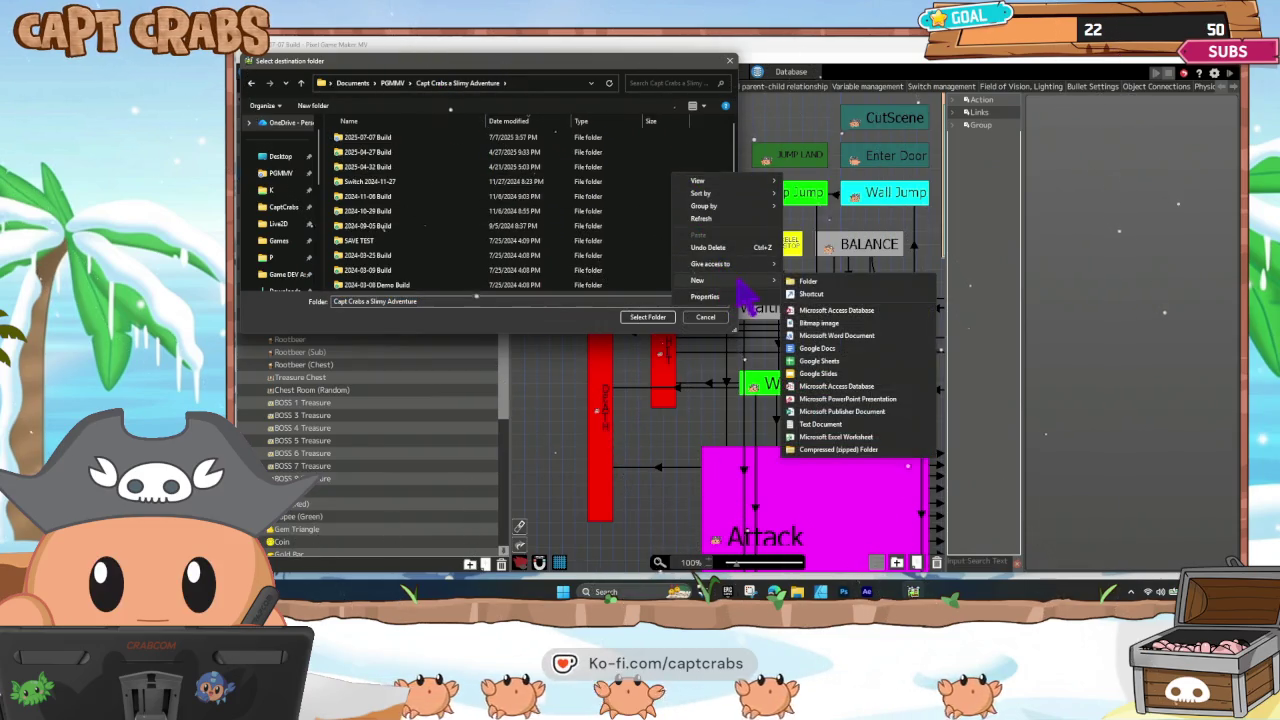
pyautogui.click(806, 291)
pyautogui.write('2025')
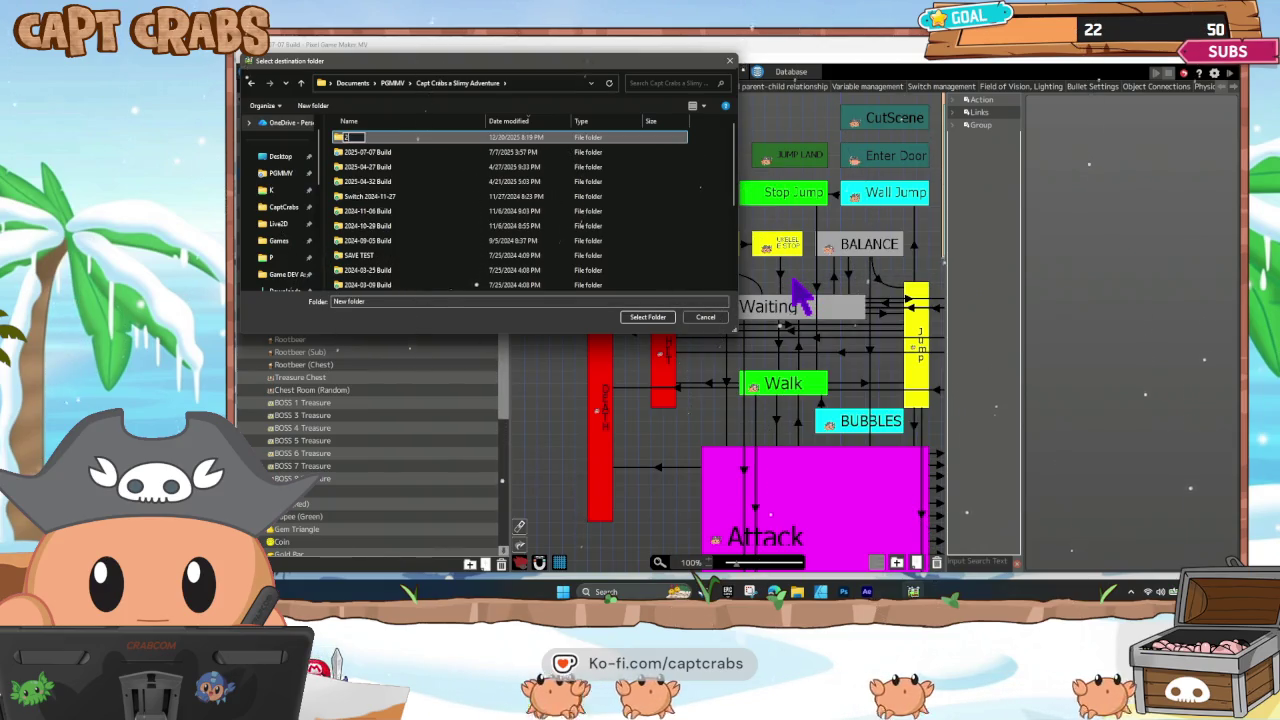
pyautogui.write('-12-')
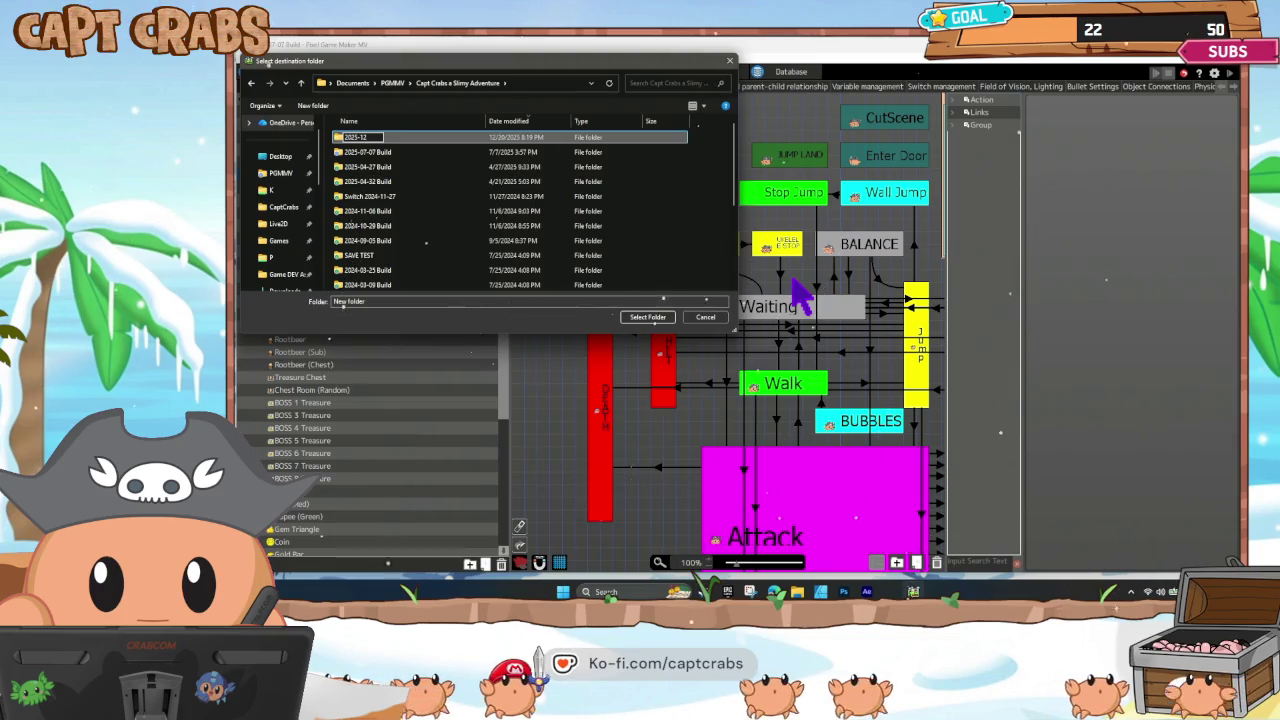
pyautogui.write('20 Build')
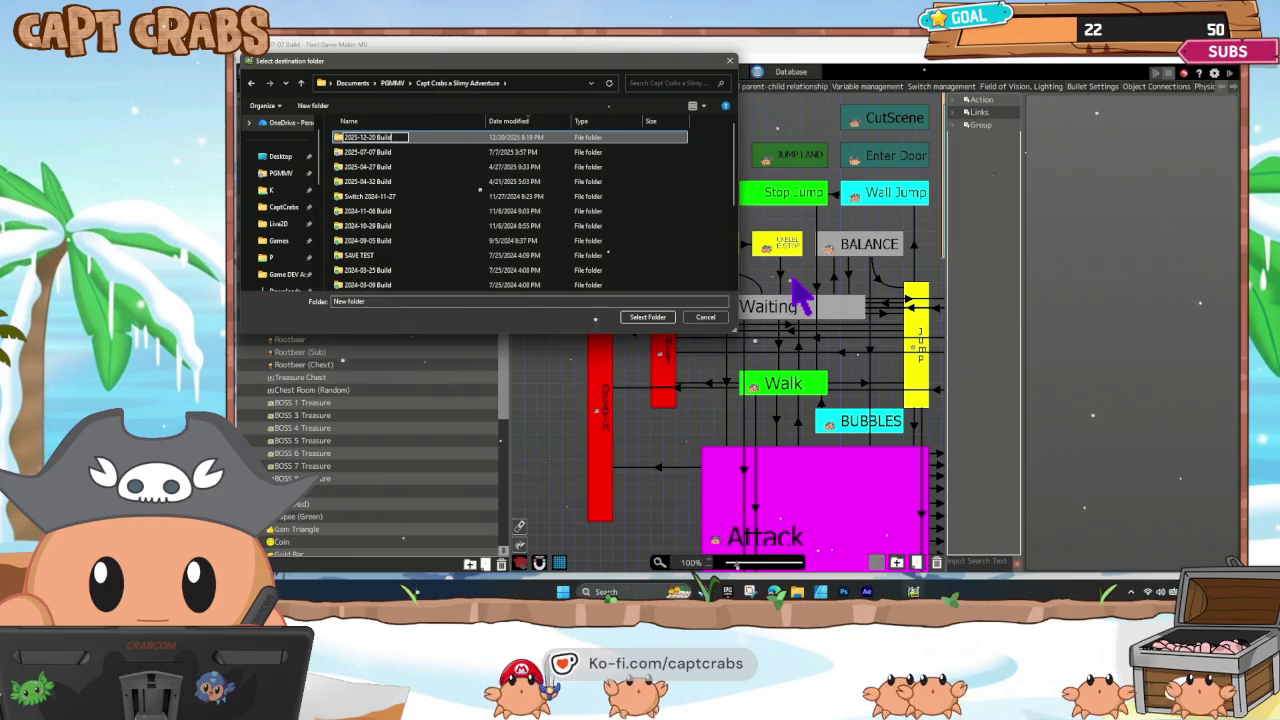
pyautogui.press('Return')
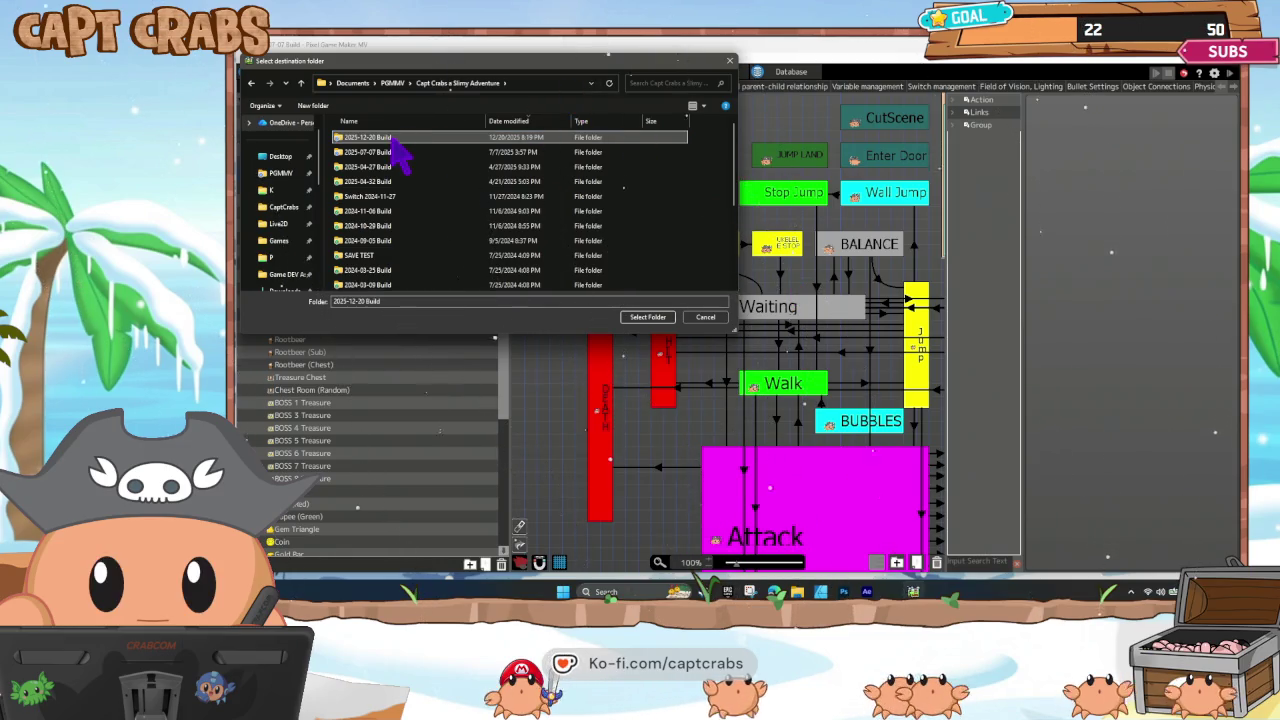
pyautogui.doubleClick(396, 140)
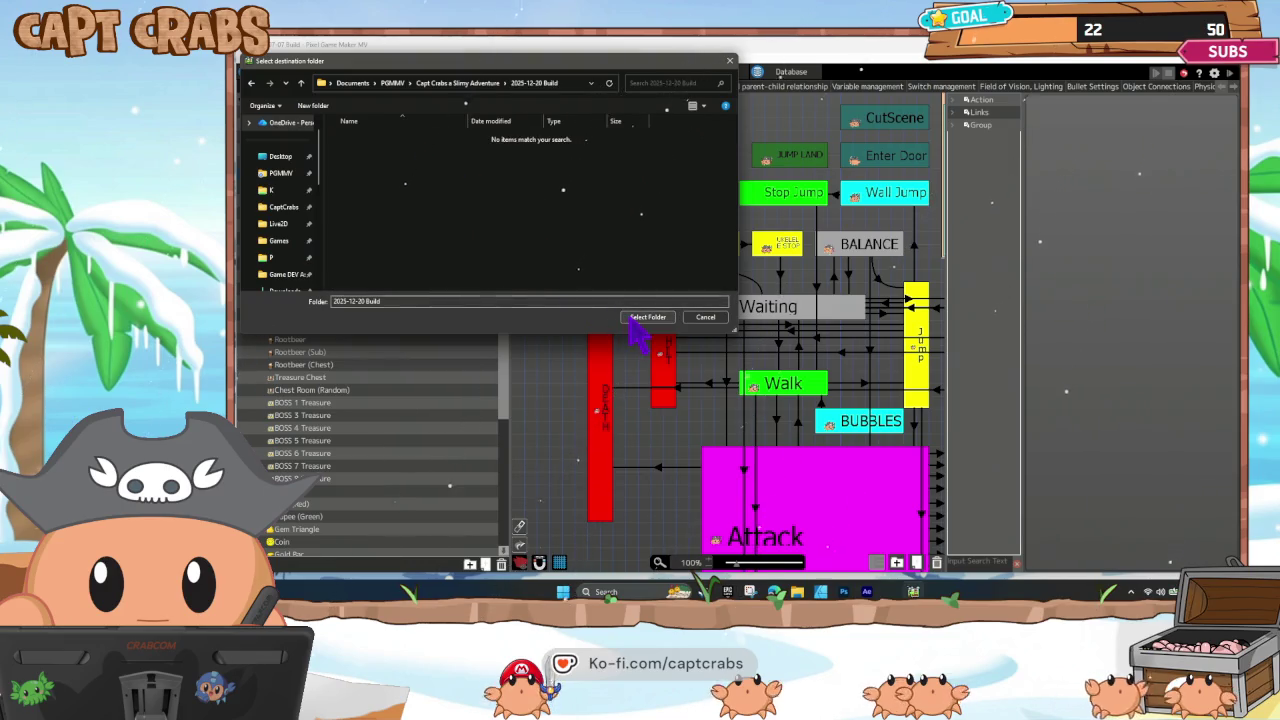
pyautogui.click(640, 318)
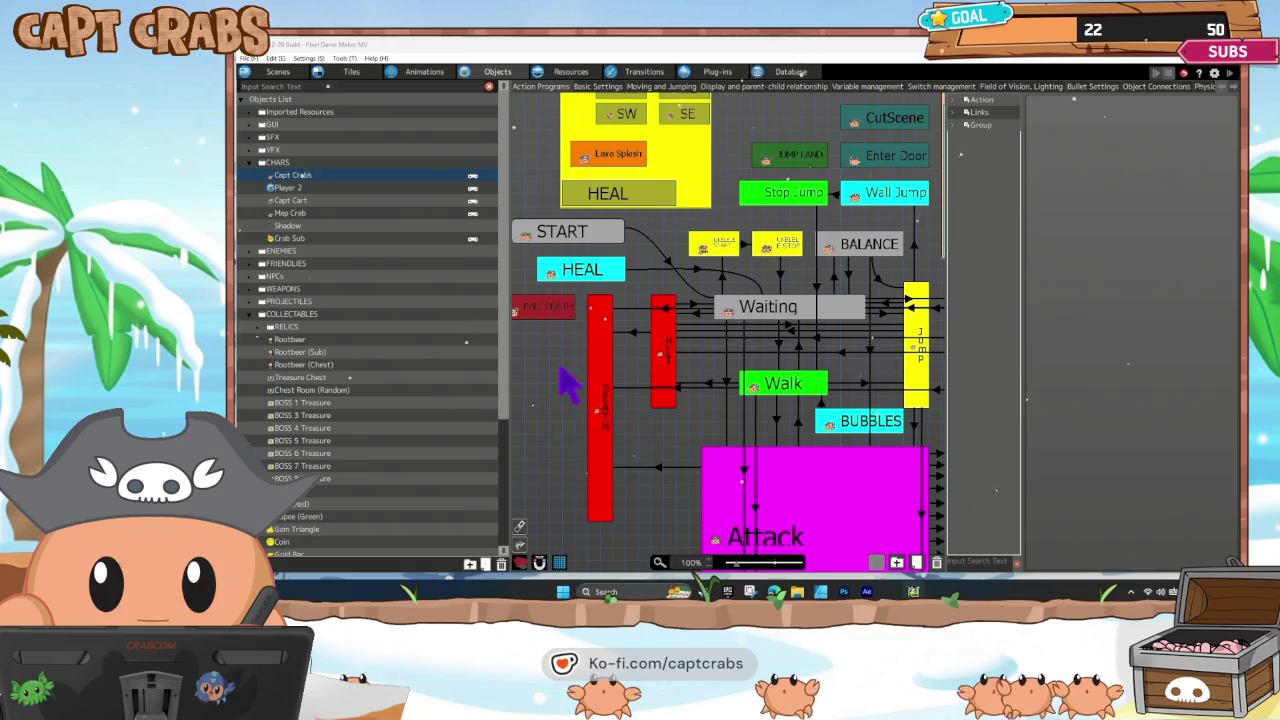
# Inspect Player 2's Change Switch/Variable action without changing it.
pyautogui.click(562, 375)
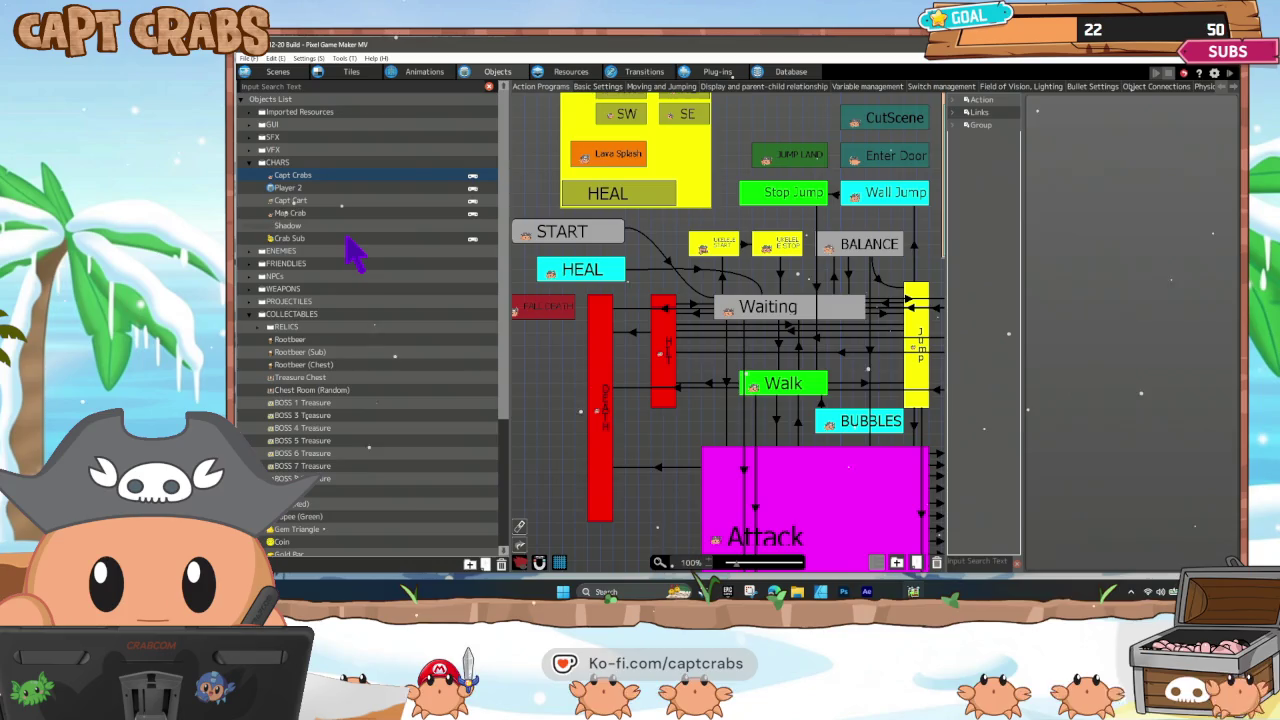
pyautogui.click(316, 188)
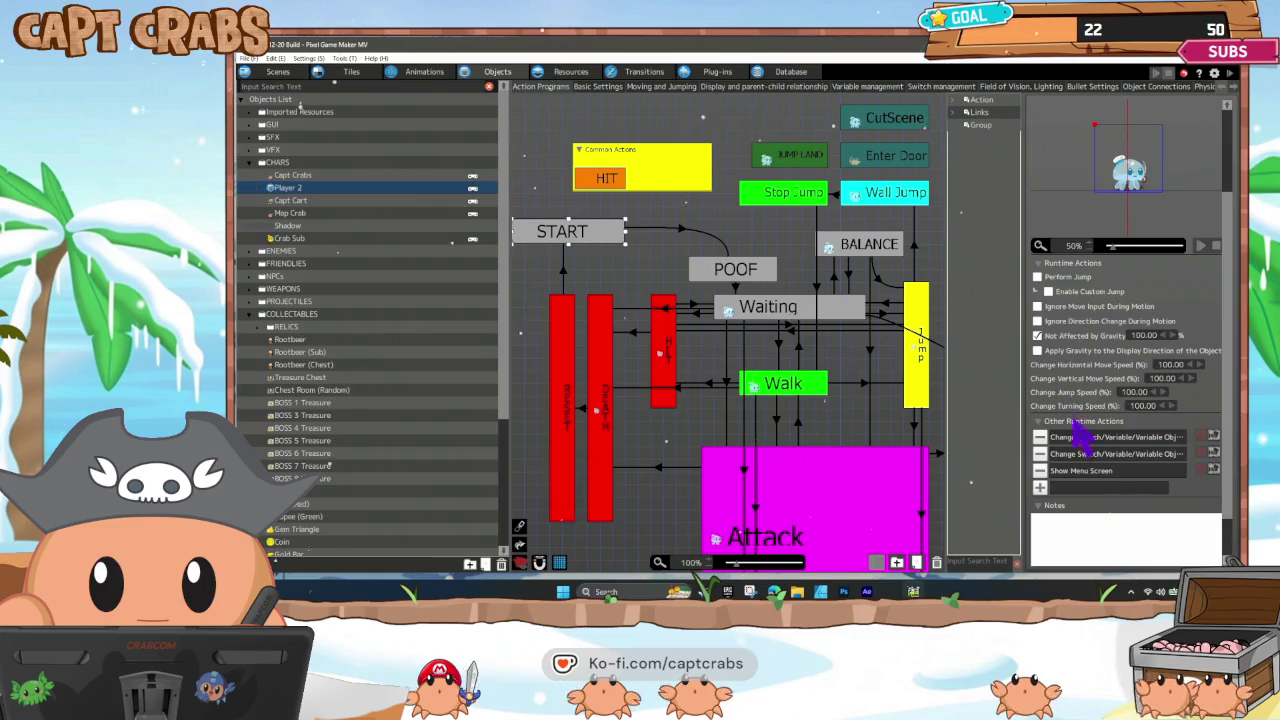
pyautogui.doubleClick(1100, 440)
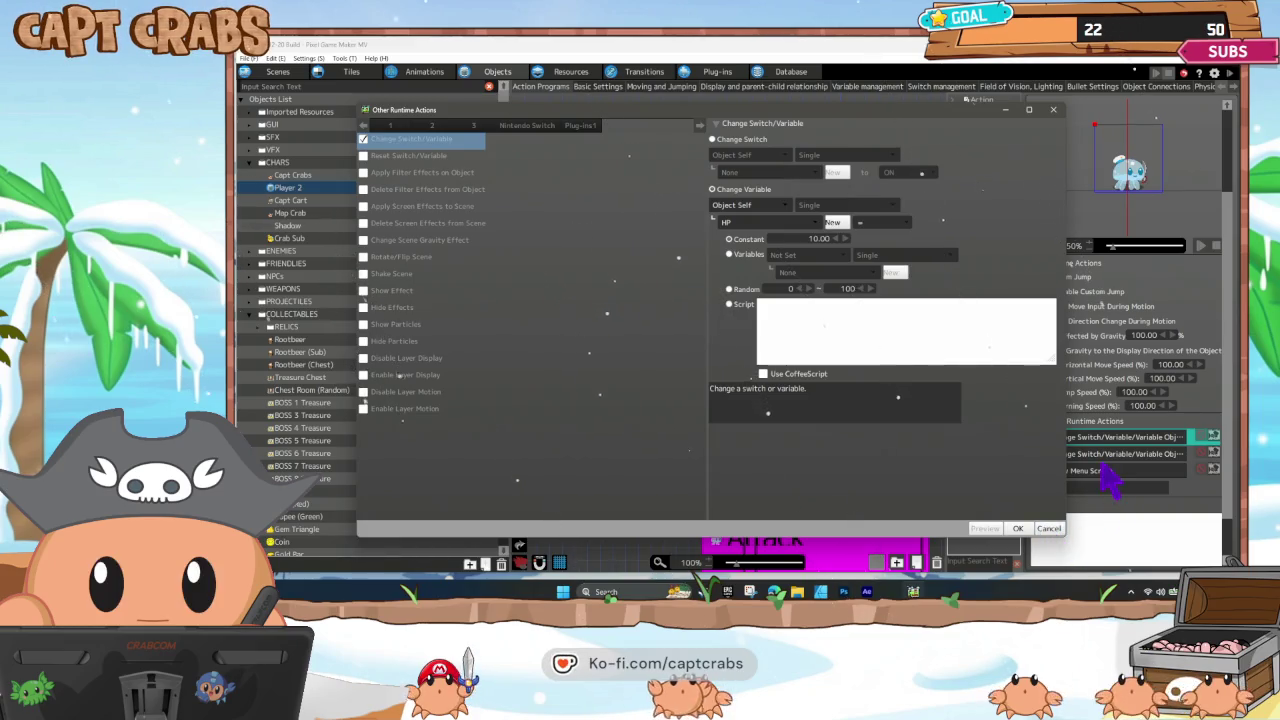
pyautogui.click(1047, 529)
pyautogui.doubleClick(1098, 458)
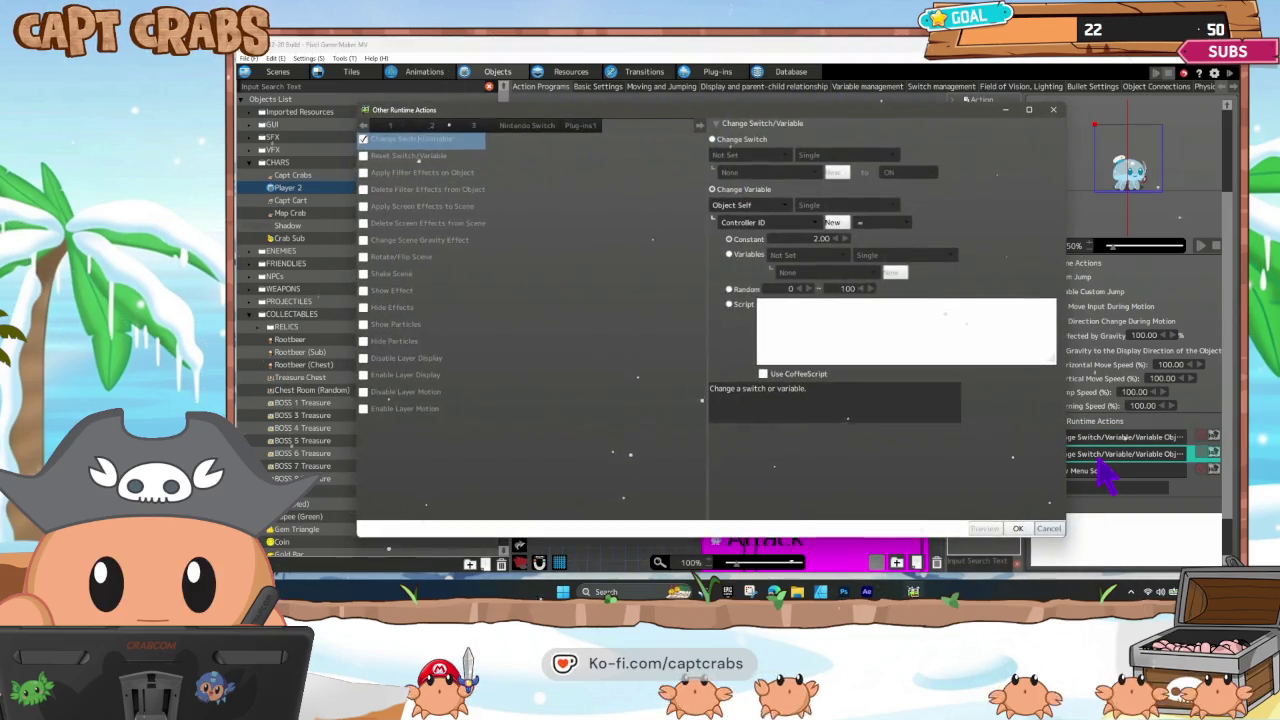
pyautogui.click(1048, 529)
# Paste Player 2's variable action into Capt Crabs for comparison, then delete the duplicate.
pyautogui.rightClick(1090, 459)
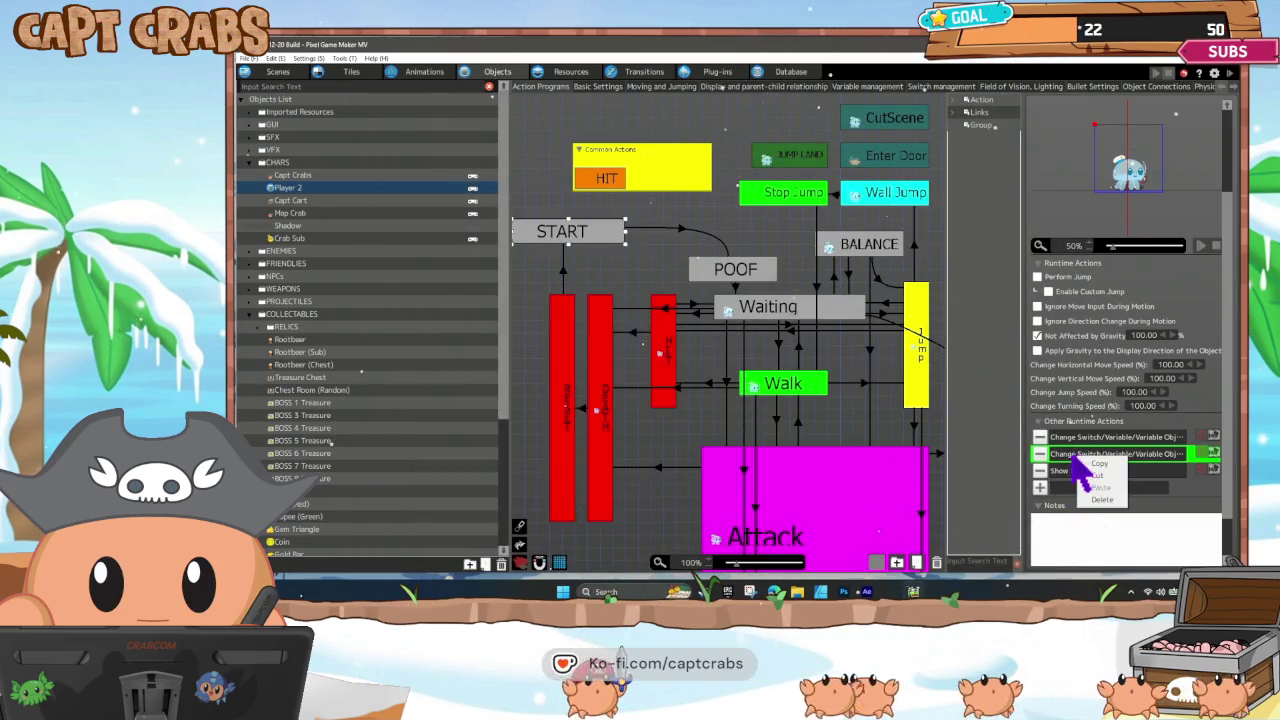
pyautogui.click(1104, 476)
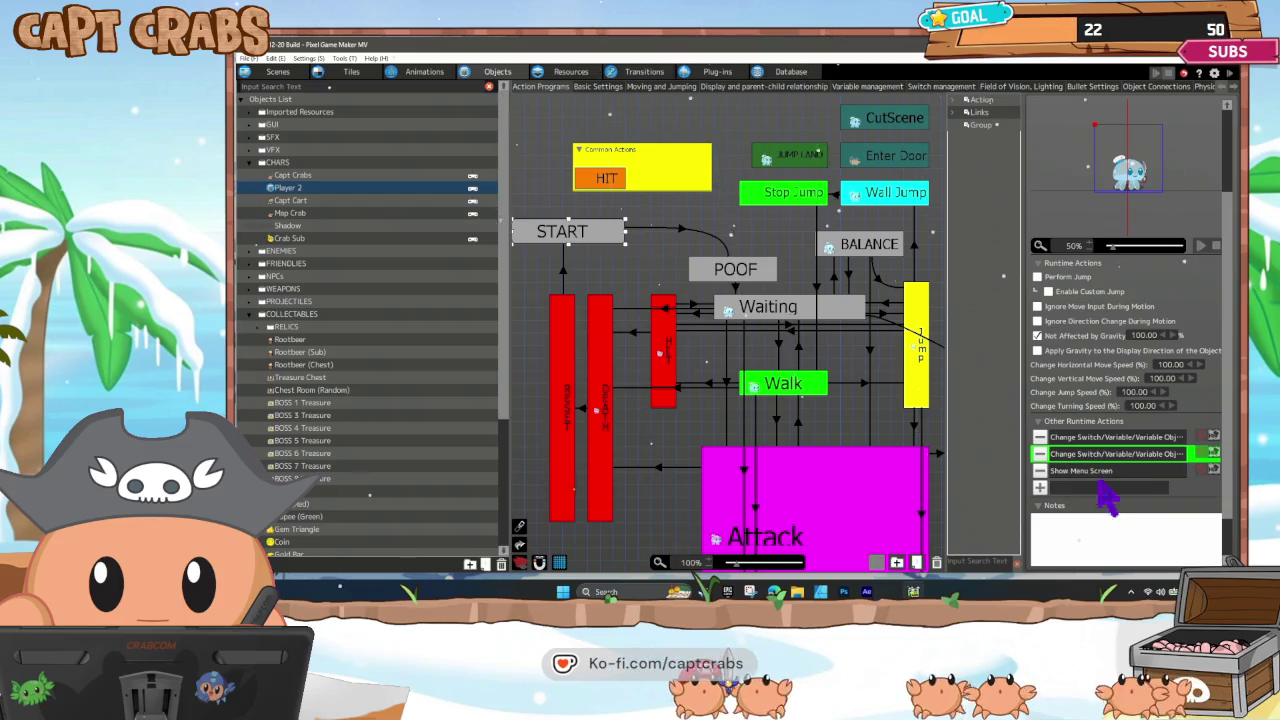
pyautogui.click(311, 186)
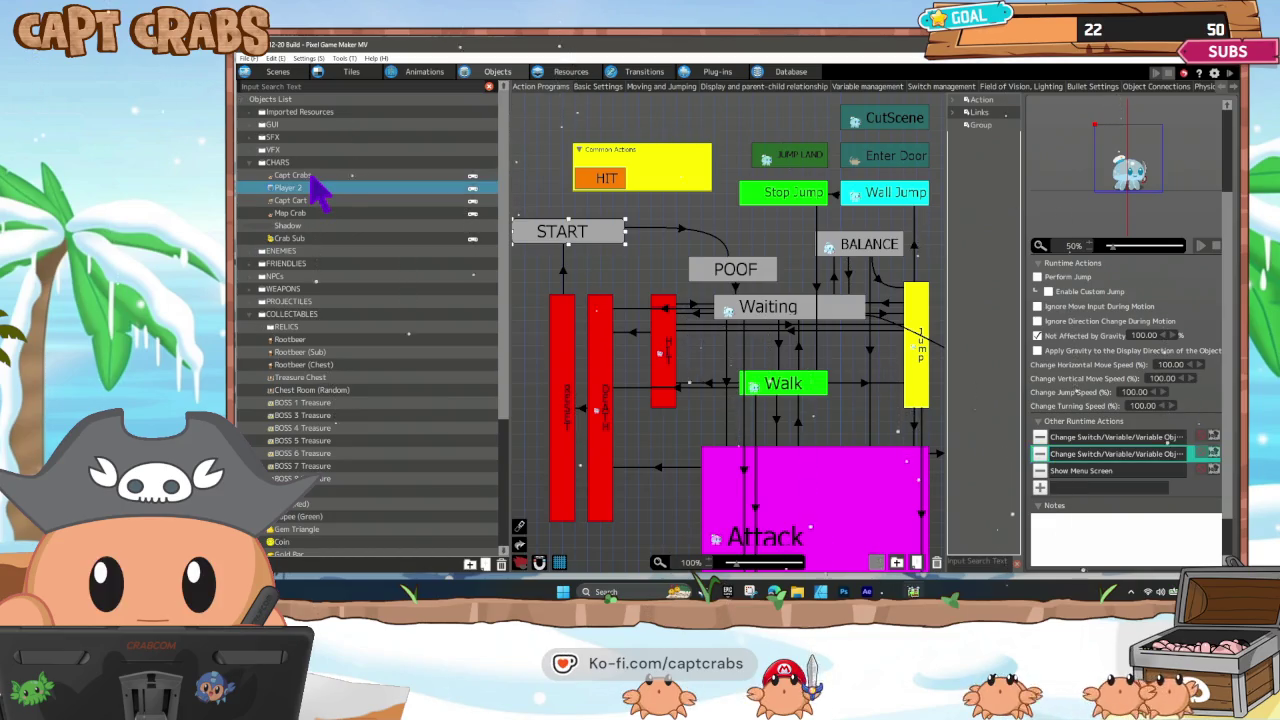
pyautogui.click(311, 176)
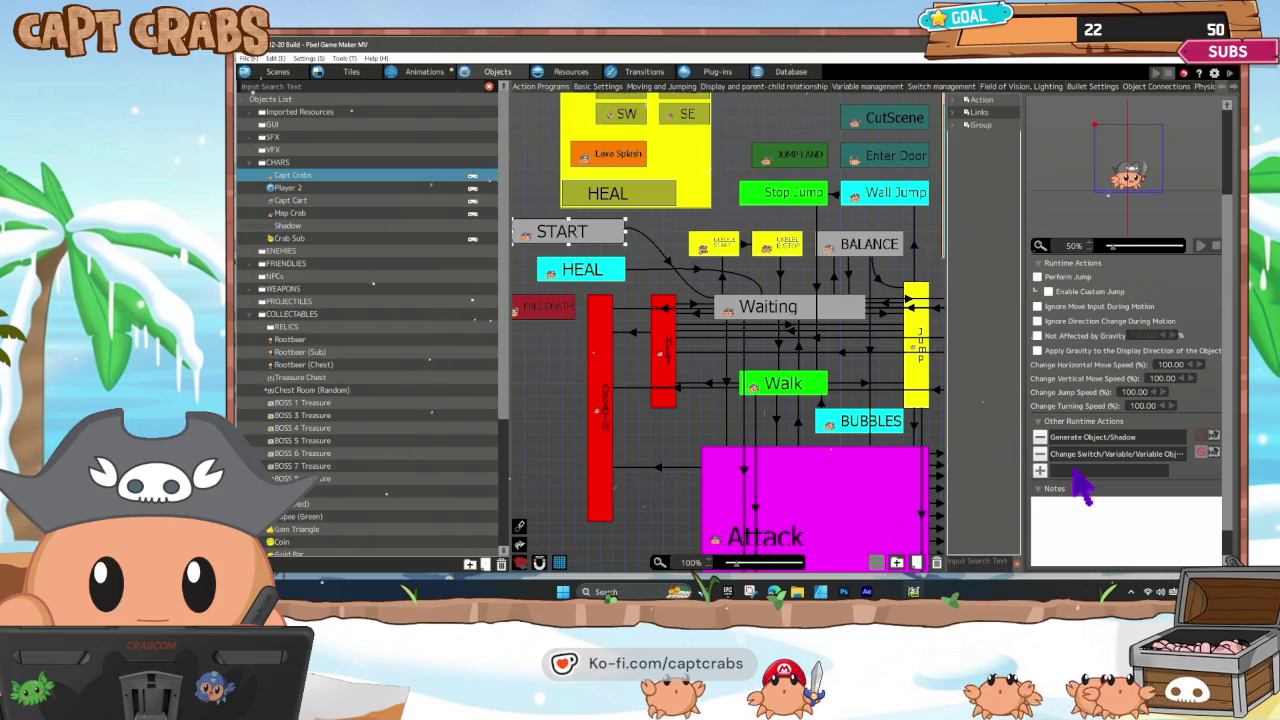
pyautogui.click(1090, 499)
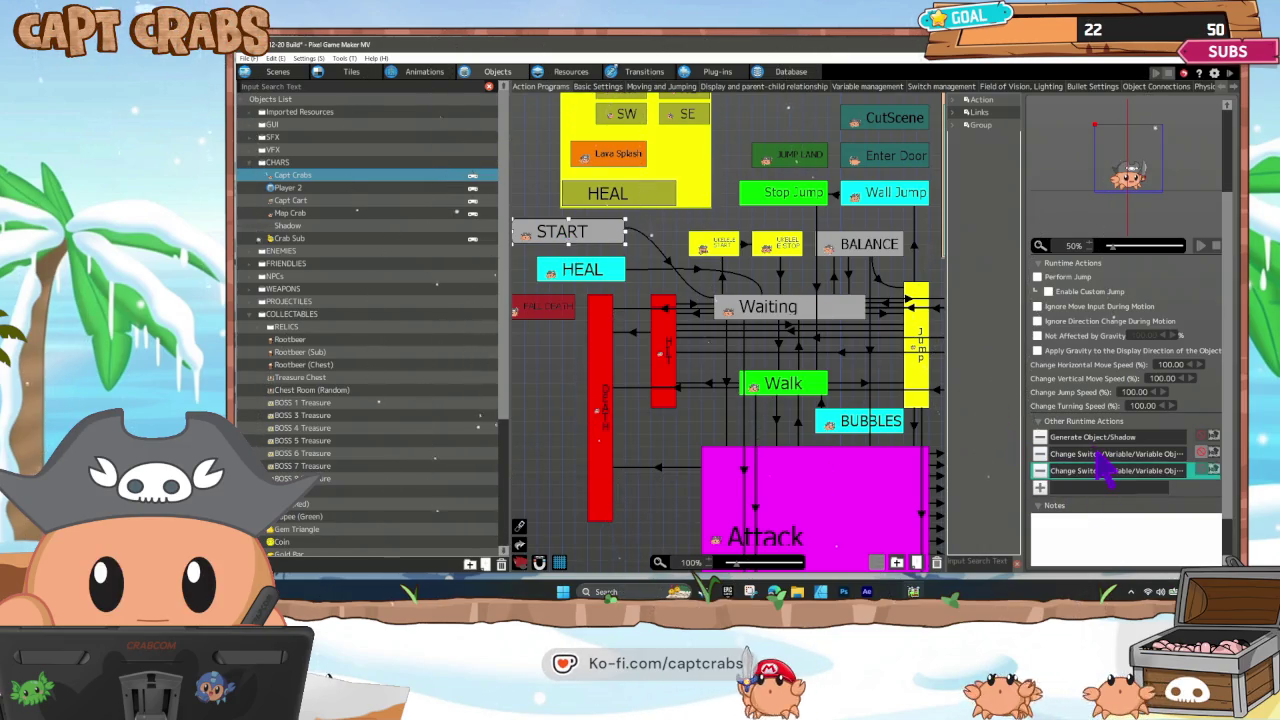
pyautogui.doubleClick(1105, 470)
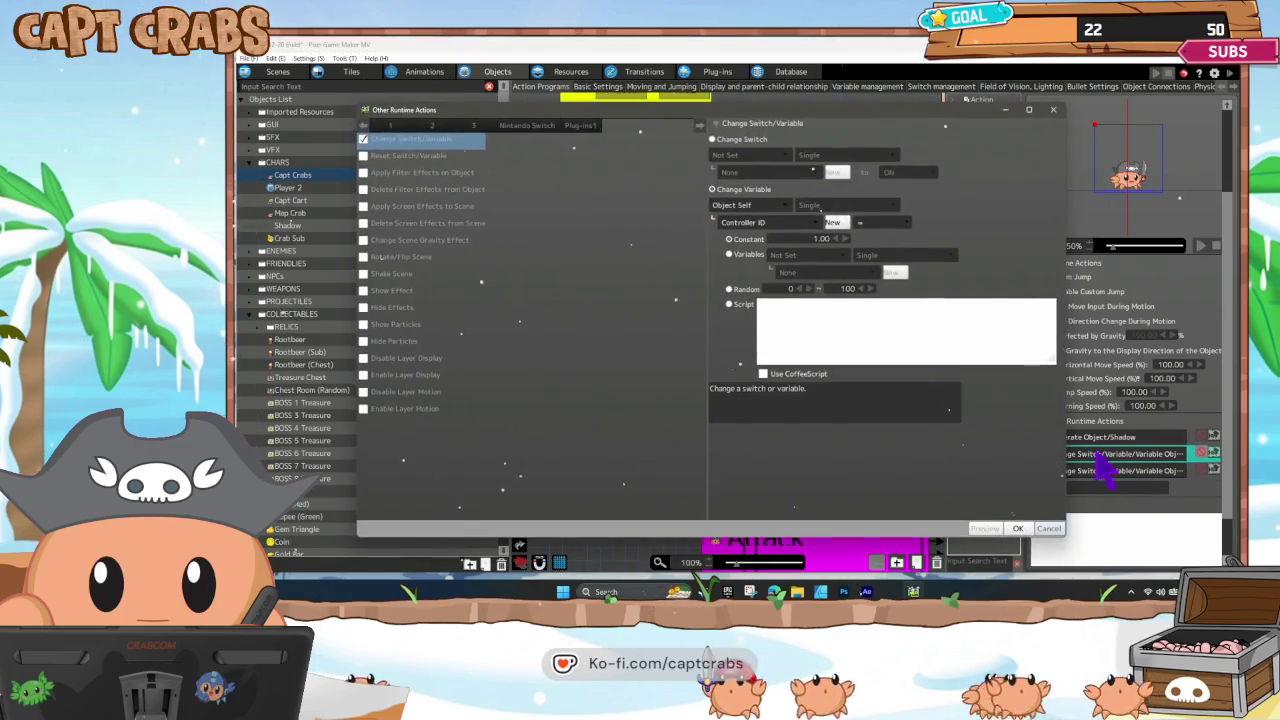
pyautogui.click(1048, 528)
pyautogui.click(1040, 470)
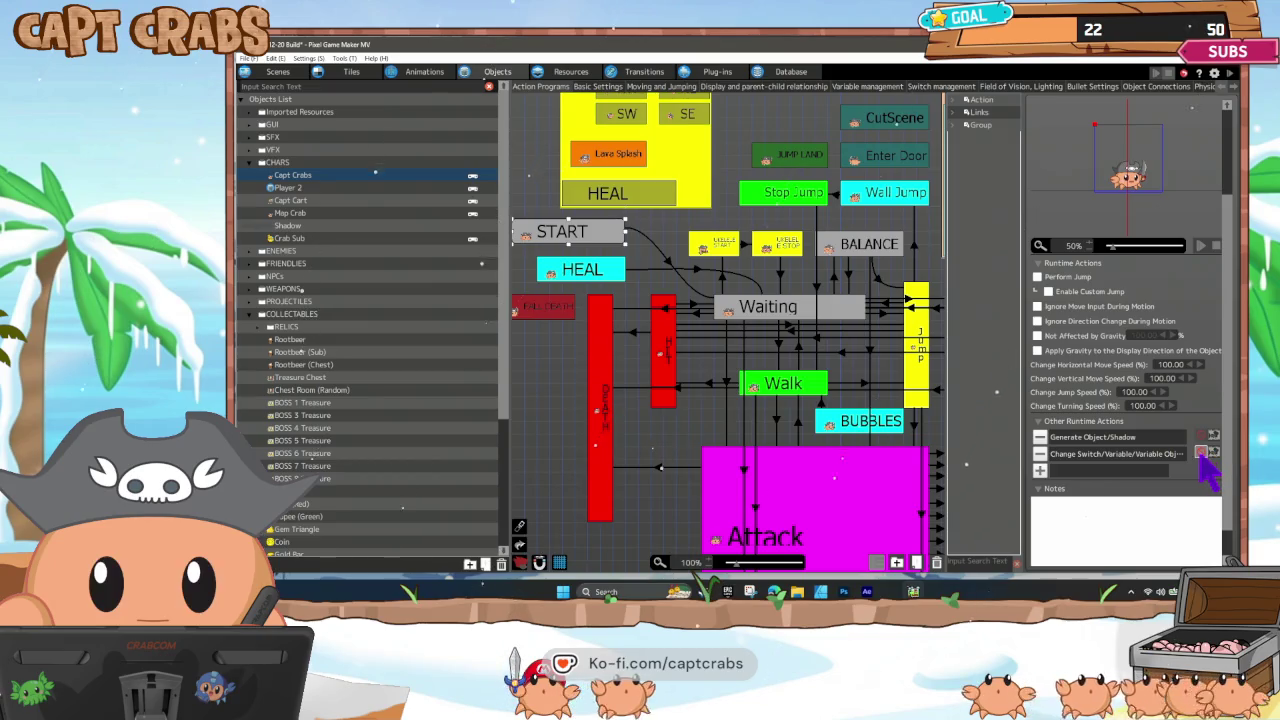
pyautogui.click(690, 424)
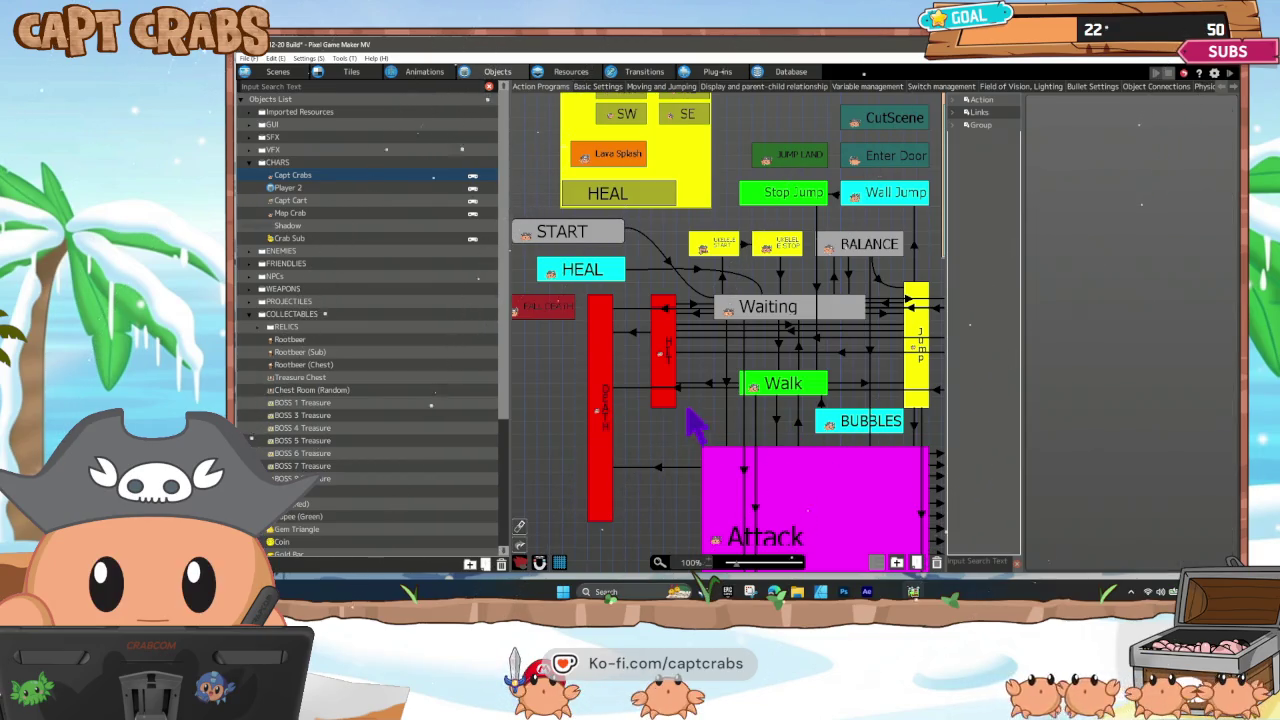
pyautogui.click(585, 234)
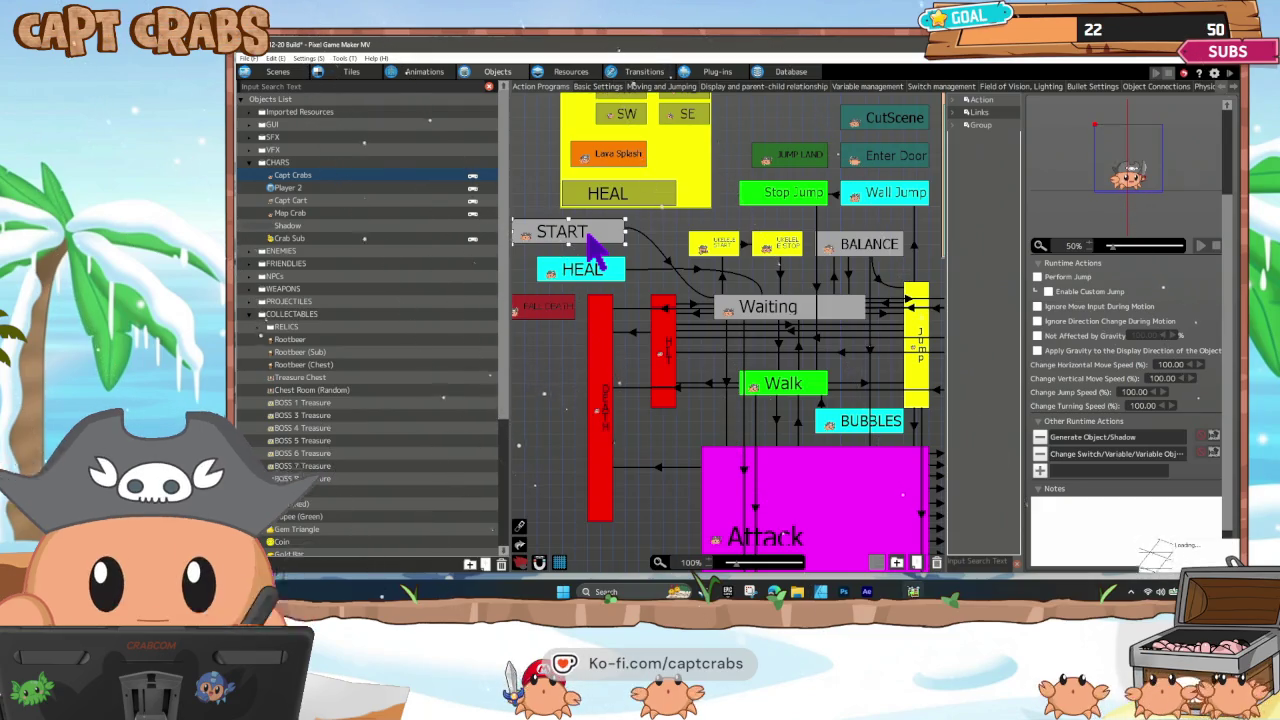
# Test-play the game, moving the crab right and jumping to collect the rootbeer mugs.
pyautogui.doubleClick(587, 232)
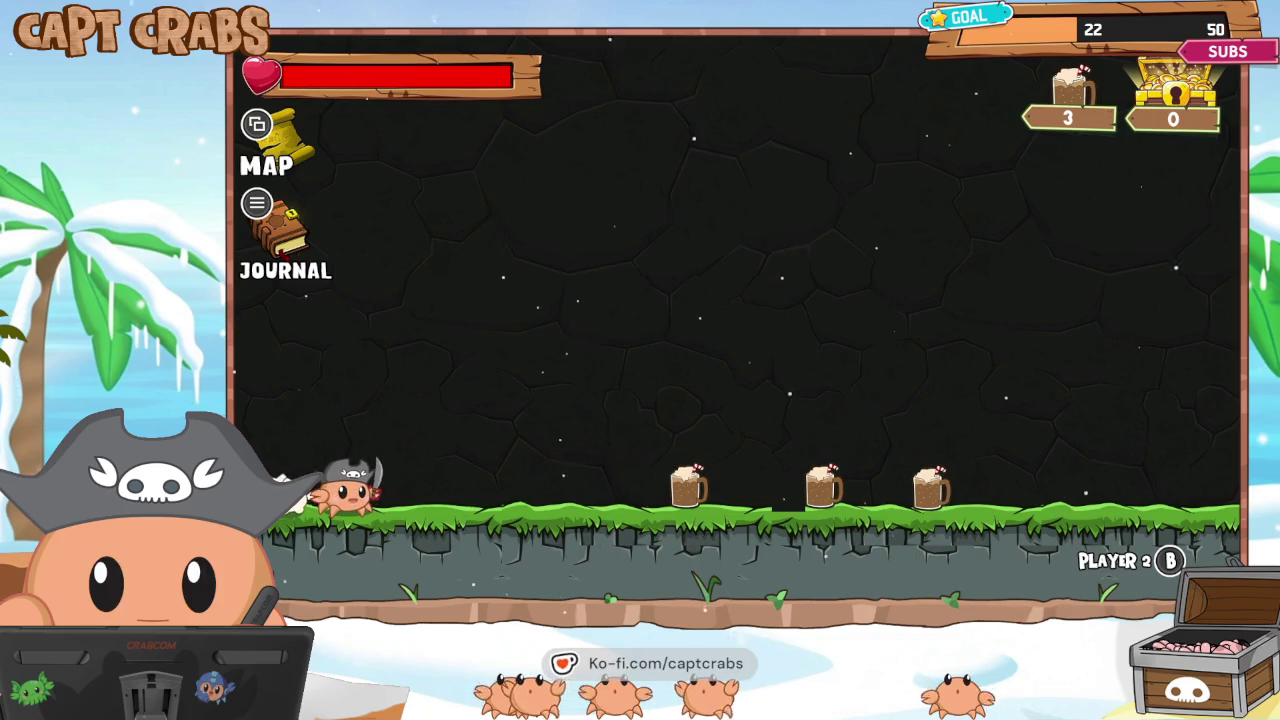
pyautogui.press('Right')
pyautogui.press('space')
pyautogui.press('Right')
pyautogui.press('Right')
pyautogui.press('space')
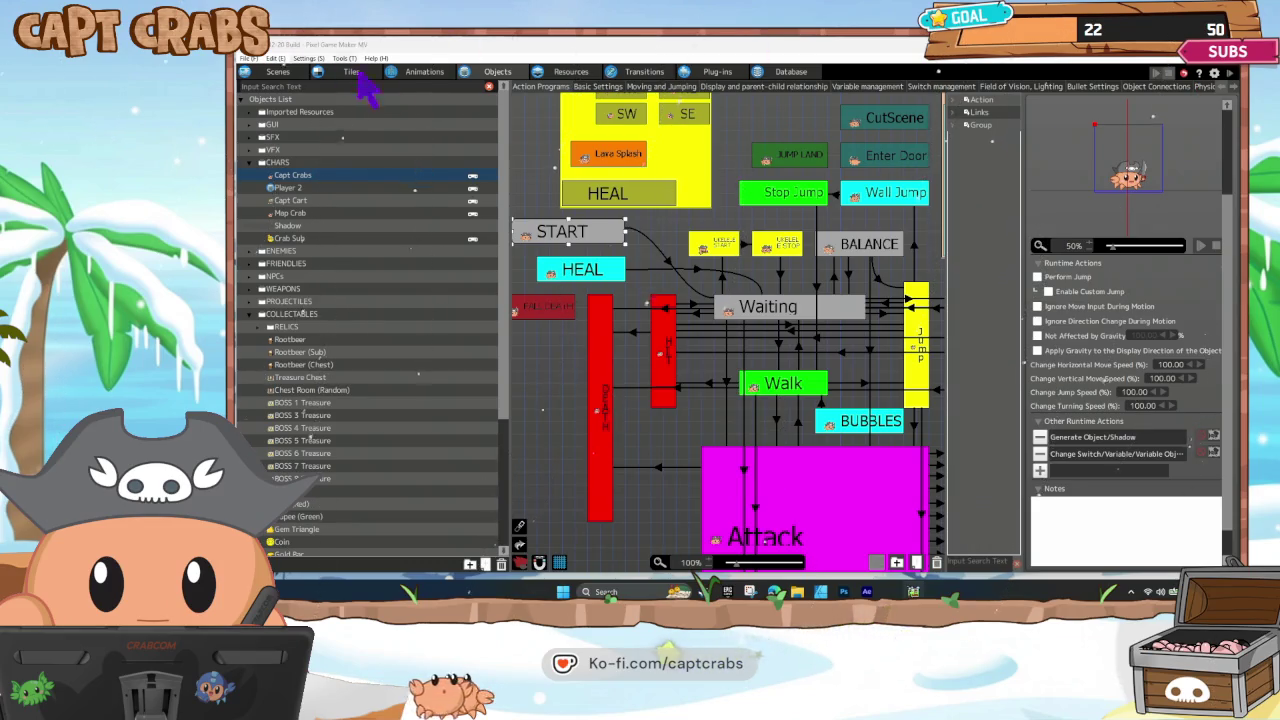
# Search Images for 'Contro' and update ControllerSplash from its source file, dismissing the CCleaner notice.
pyautogui.click(575, 73)
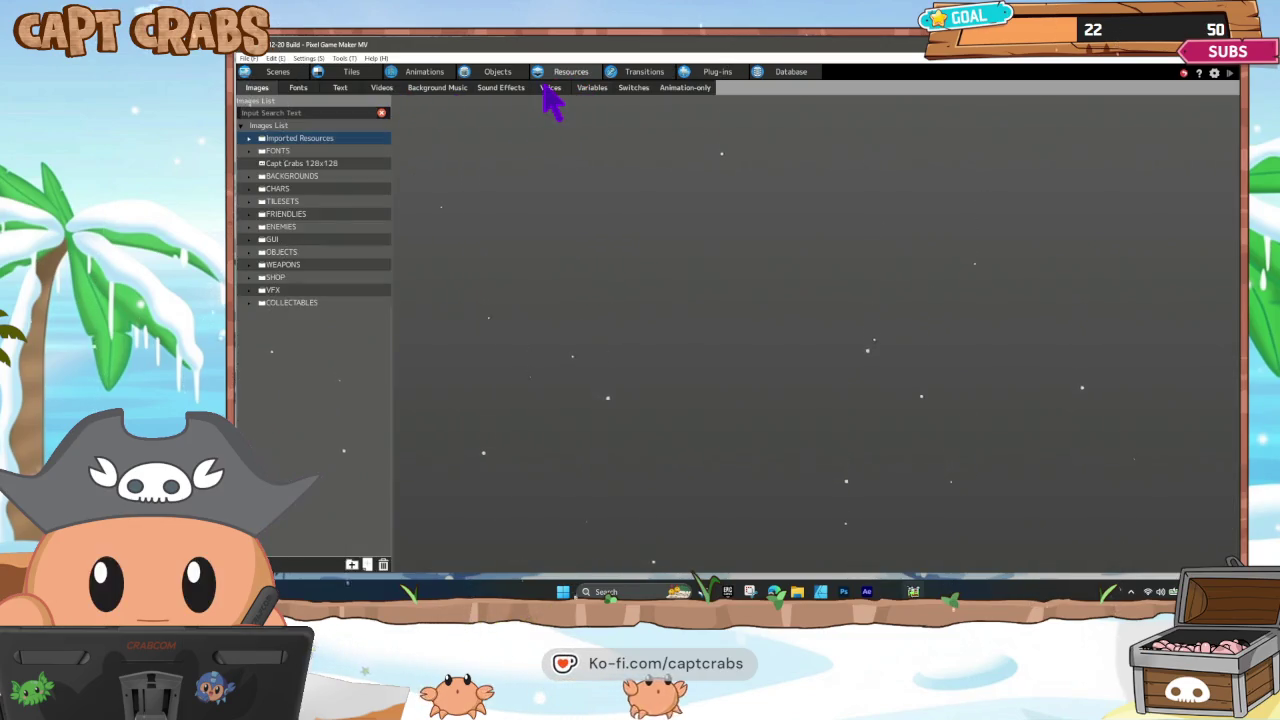
pyautogui.click(300, 140)
pyautogui.click(281, 113)
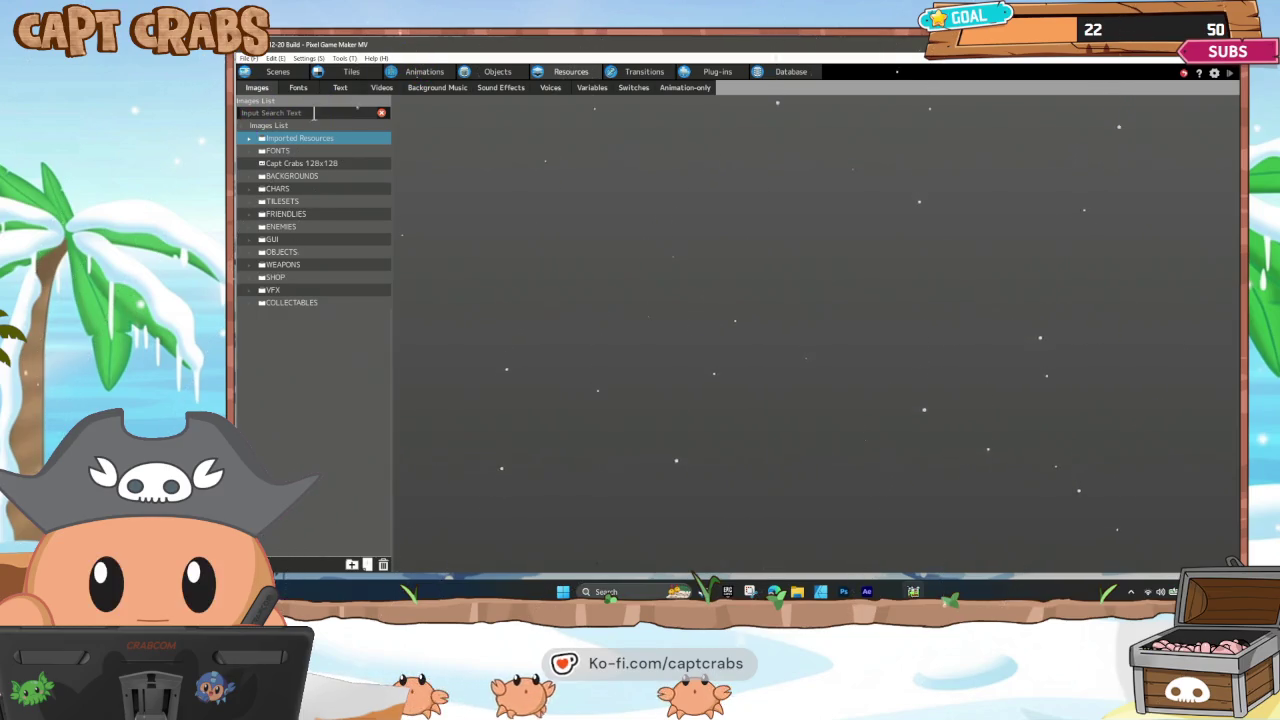
pyautogui.write('Contro')
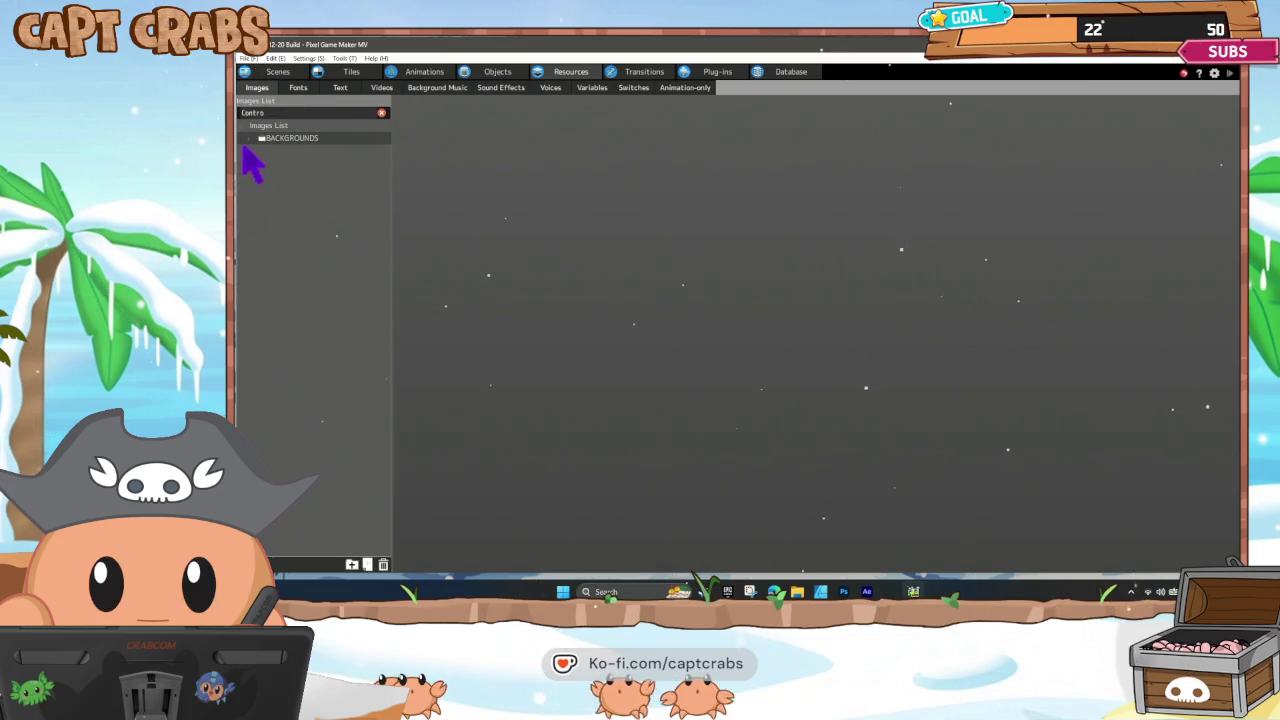
pyautogui.click(300, 150)
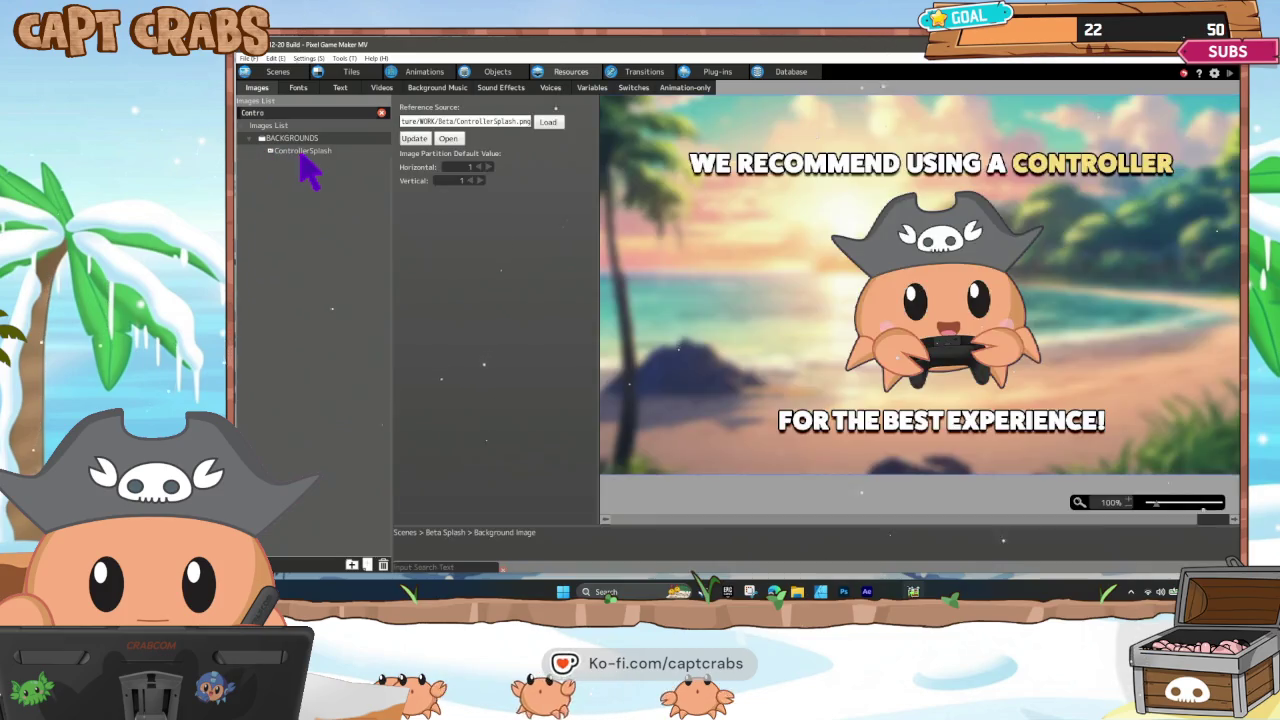
pyautogui.click(424, 139)
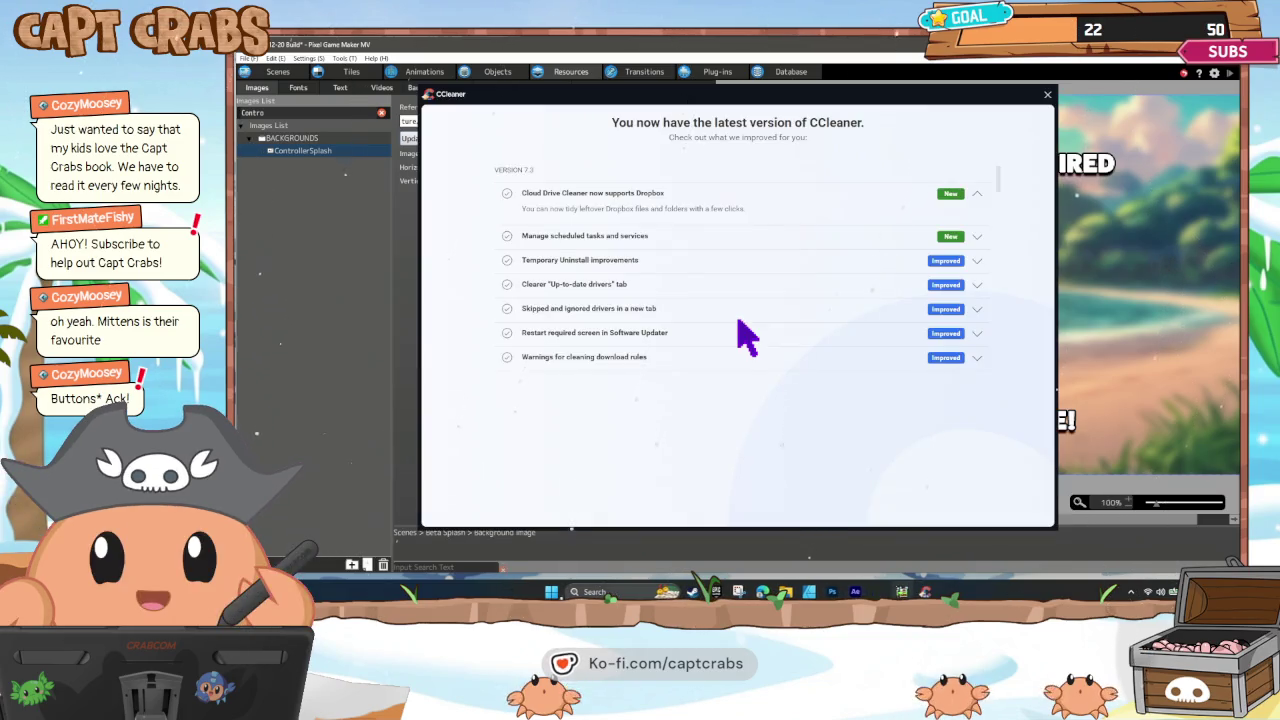
pyautogui.click(1047, 94)
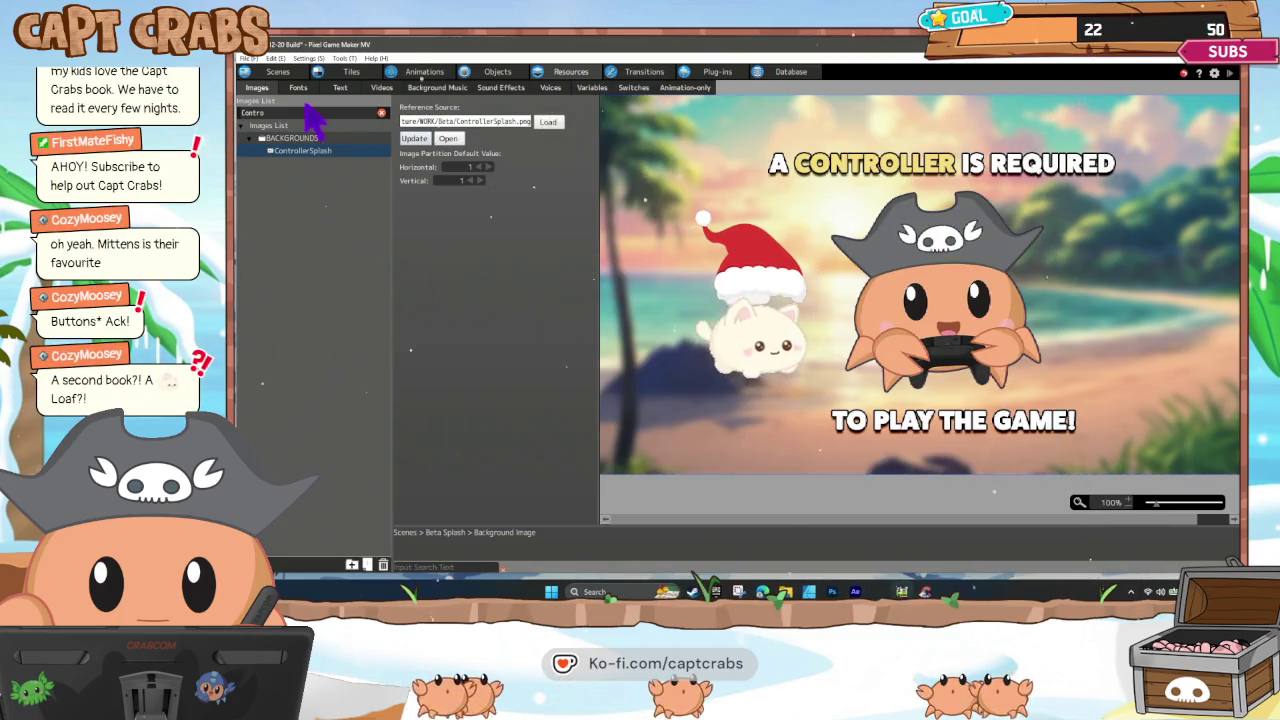
pyautogui.click(278, 71)
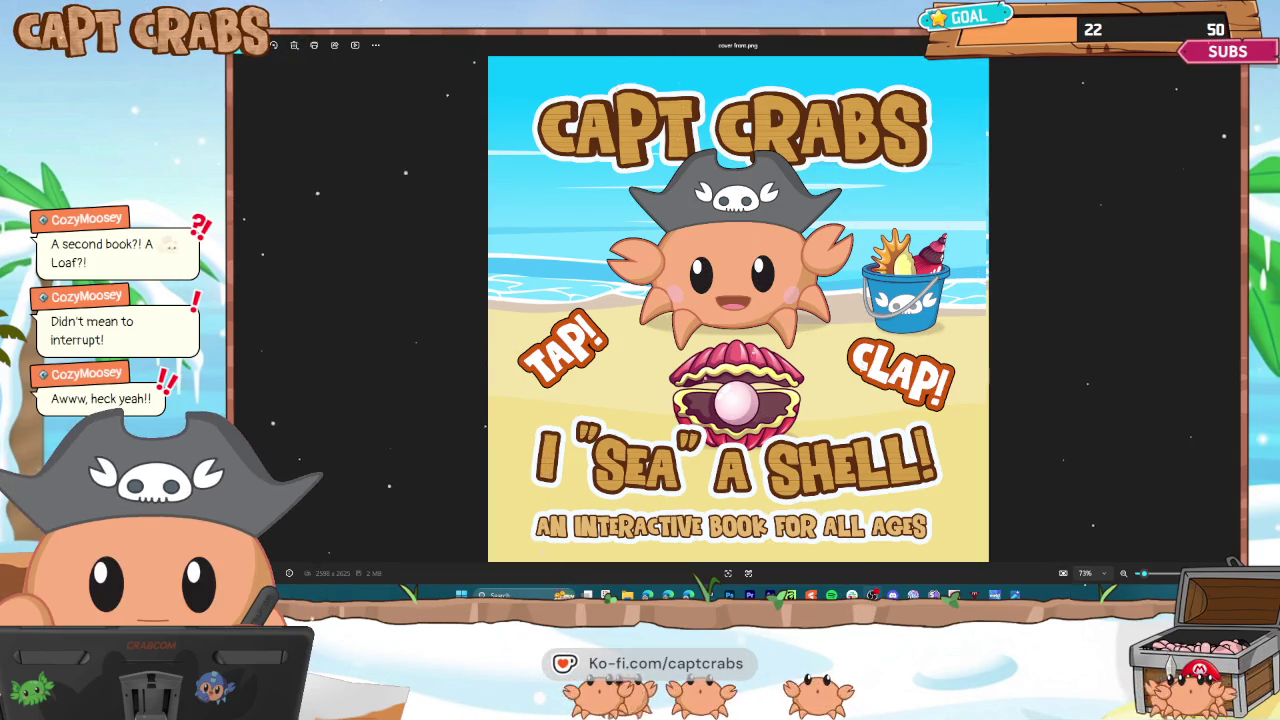
# Close the 'I Sea a Shell!' and 'A Slimy Situation' cover images in Photos.
pyautogui.click(1232, 46)
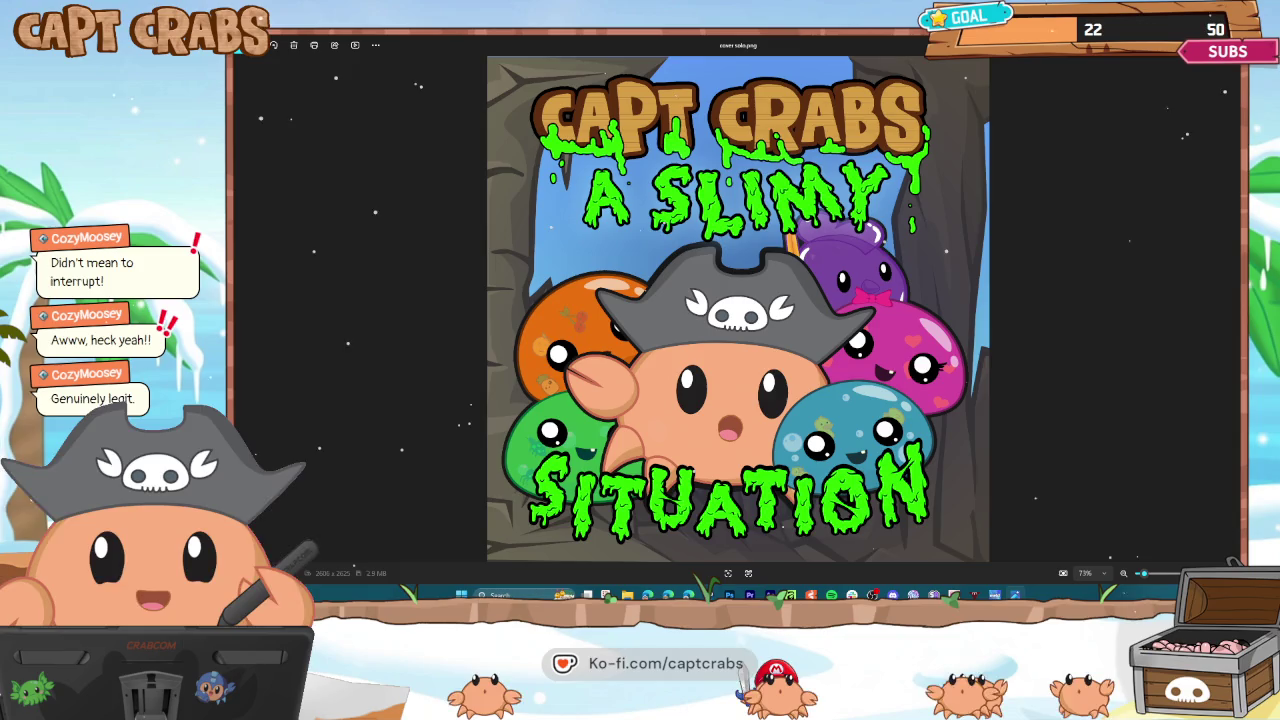
pyautogui.click(1232, 46)
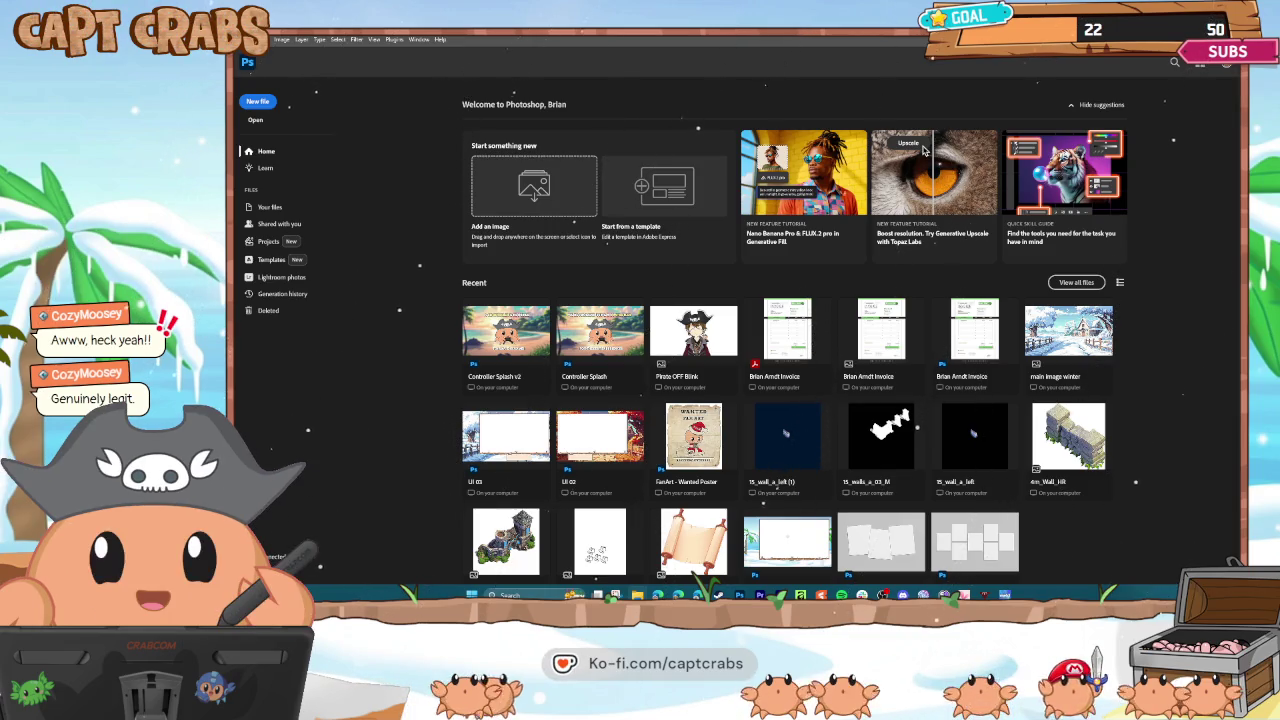
# Switch to Photoshop to view the Book Menu 3 pause-menu strip, then close it.
pyautogui.hotkey('alt', 'Tab')
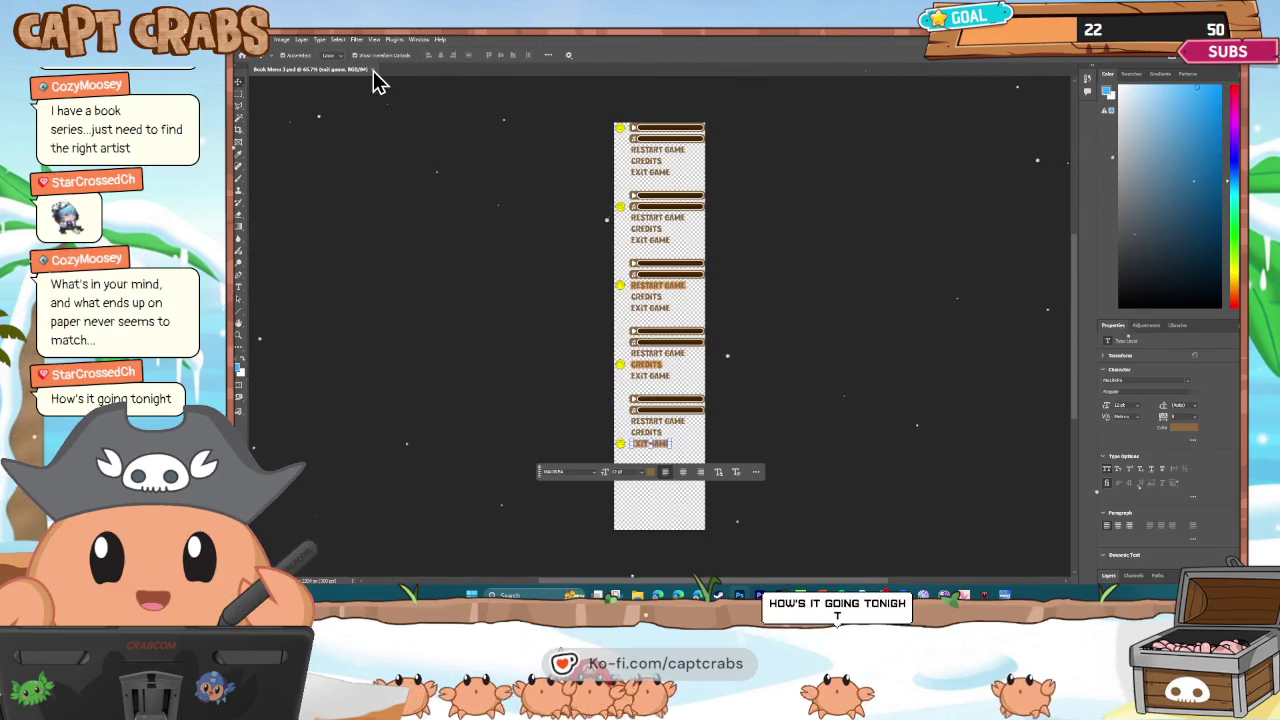
pyautogui.click(373, 70)
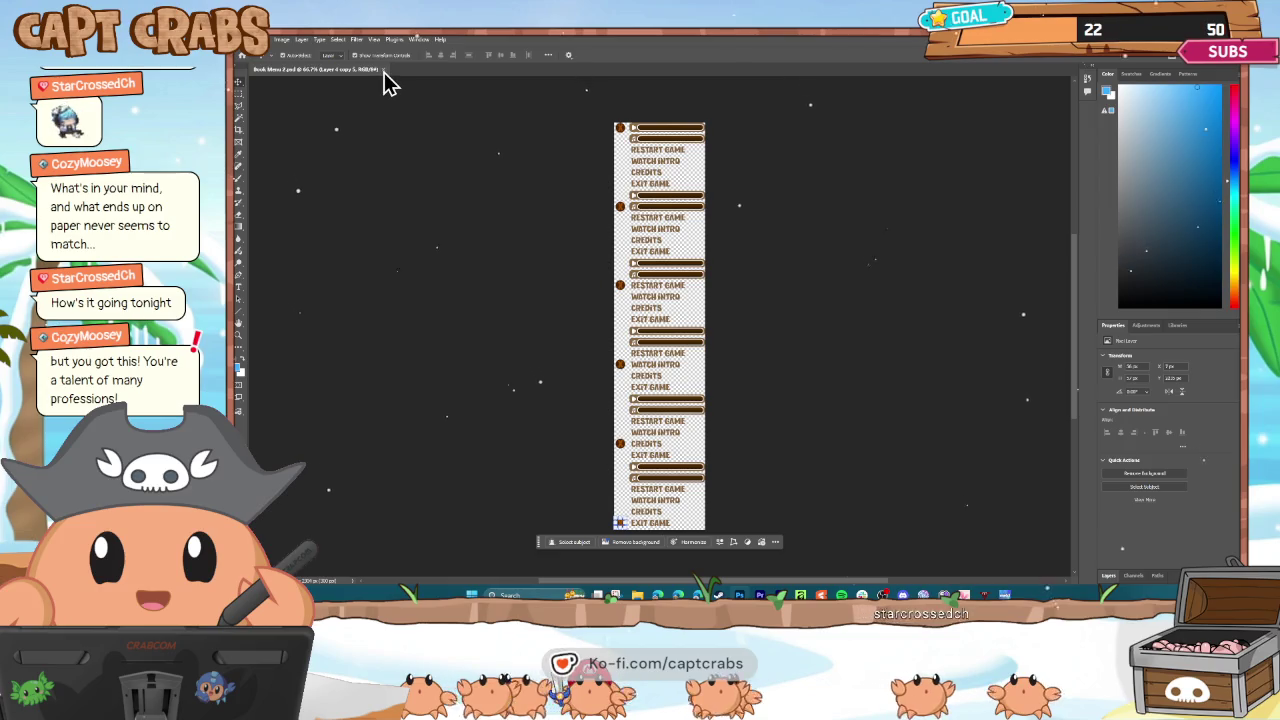
# Close the Book Menu 2 document in Photoshop.
pyautogui.click(383, 71)
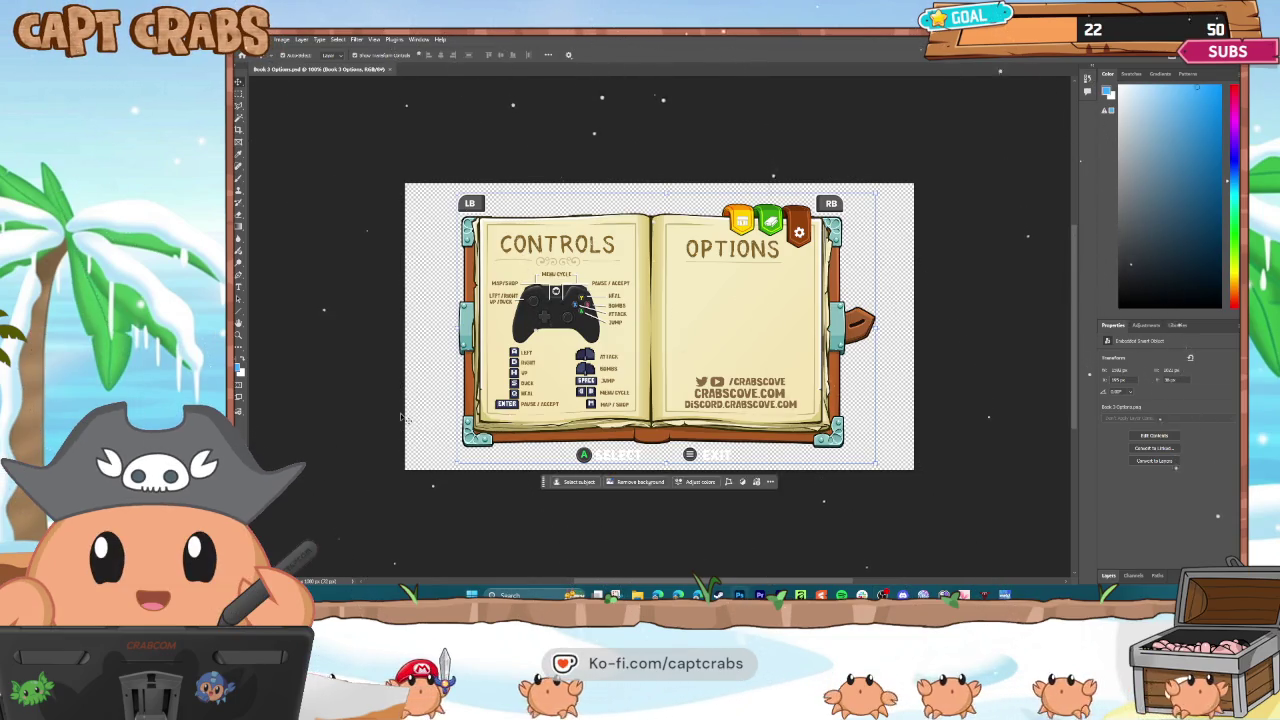
# Zoom into the Controls page and show the Layers panel, selecting the A key icon layer.
pyautogui.hotkey('ctrl', '+')
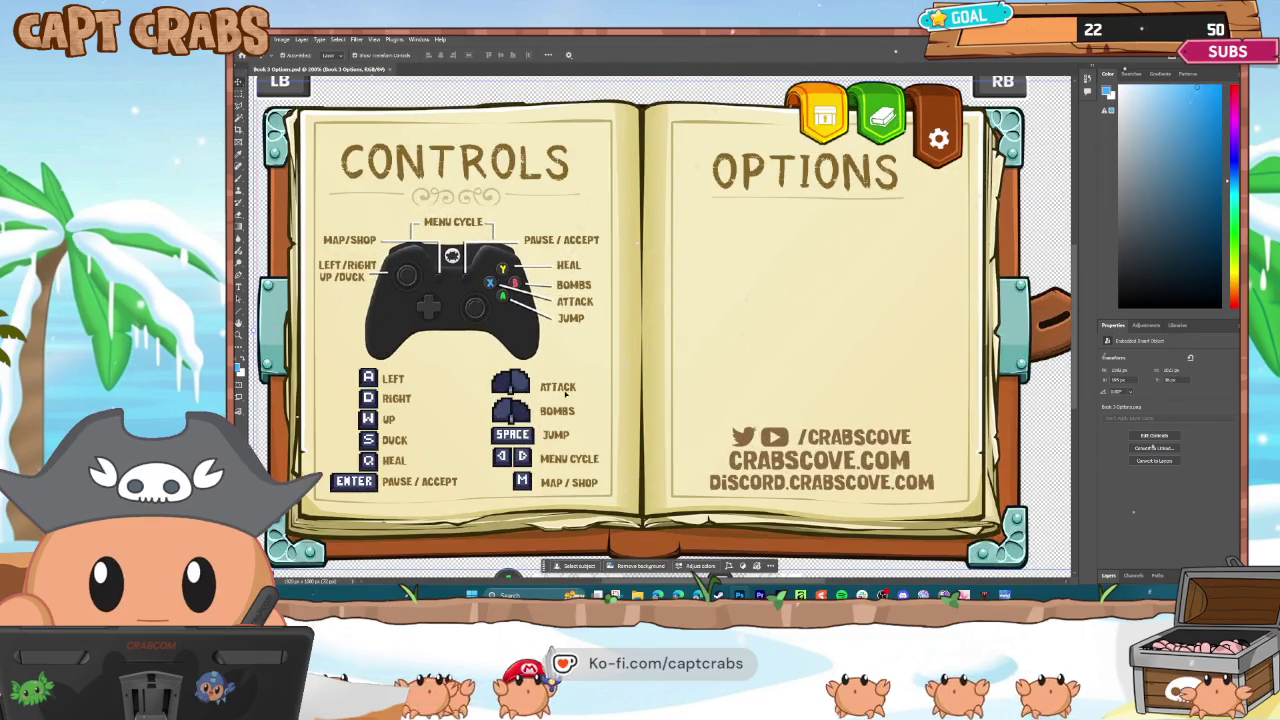
pyautogui.hscroll(-5, 950, 350)
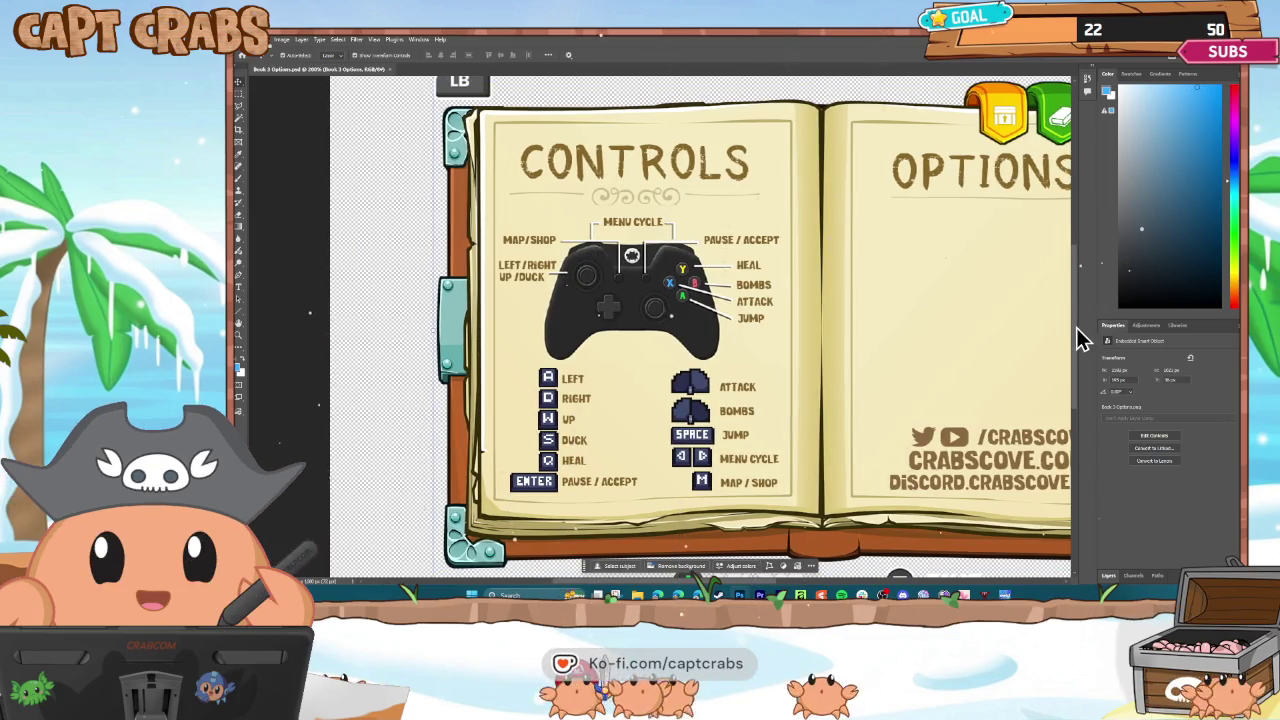
pyautogui.scroll(-2, 1078, 340)
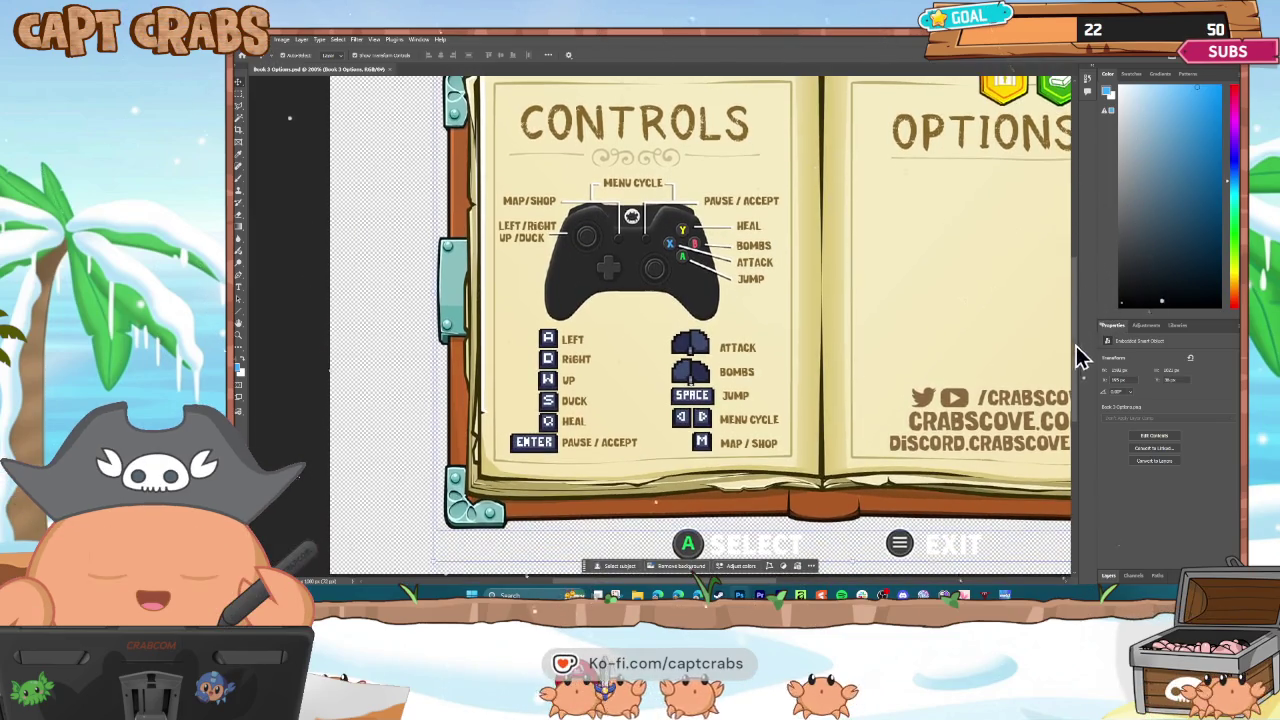
pyautogui.click(1110, 578)
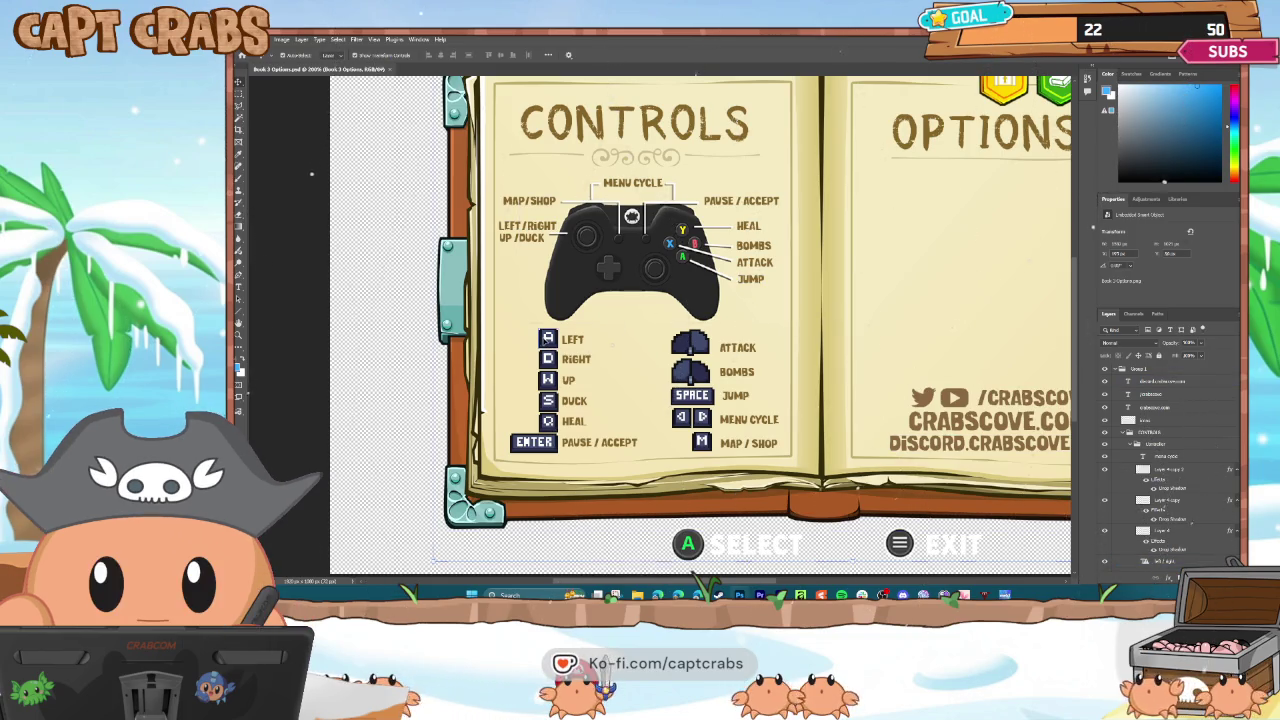
pyautogui.click(547, 338)
# Hide the Q and ENTER keyboard key icon layers.
pyautogui.scroll(-3, 1100, 490)
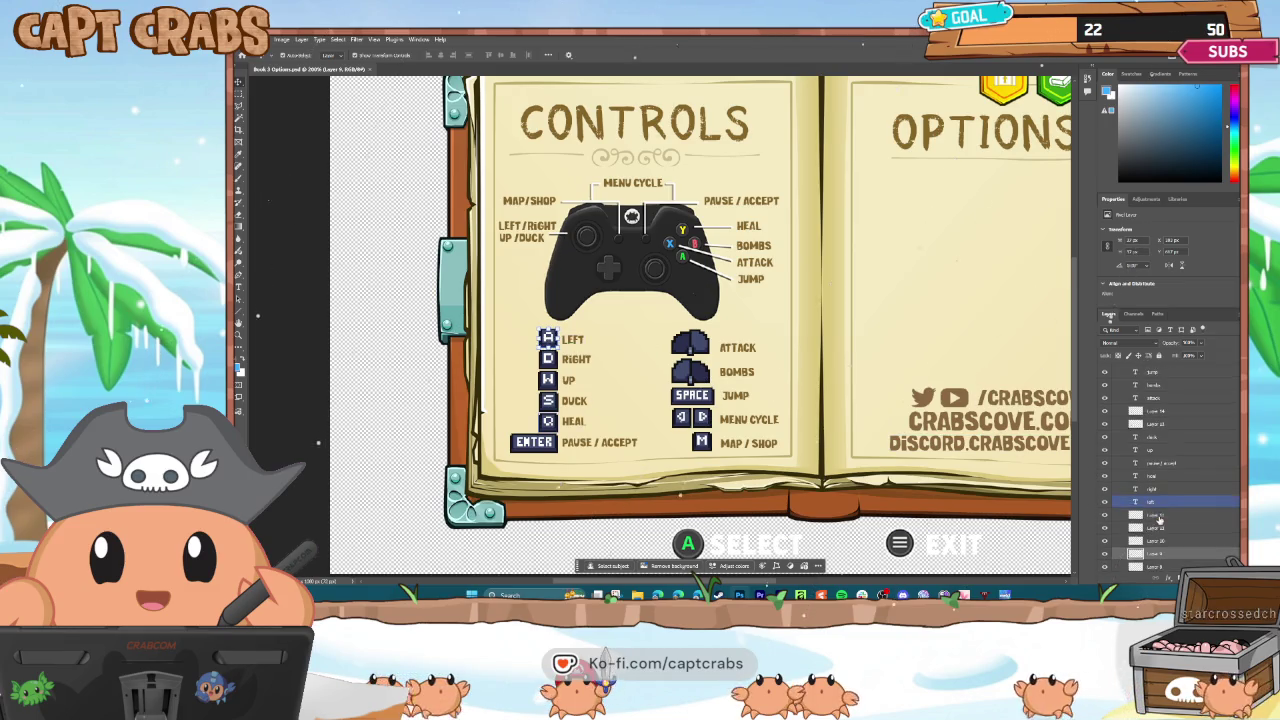
pyautogui.moveTo(1105, 468); pyautogui.dragTo(1105, 551)
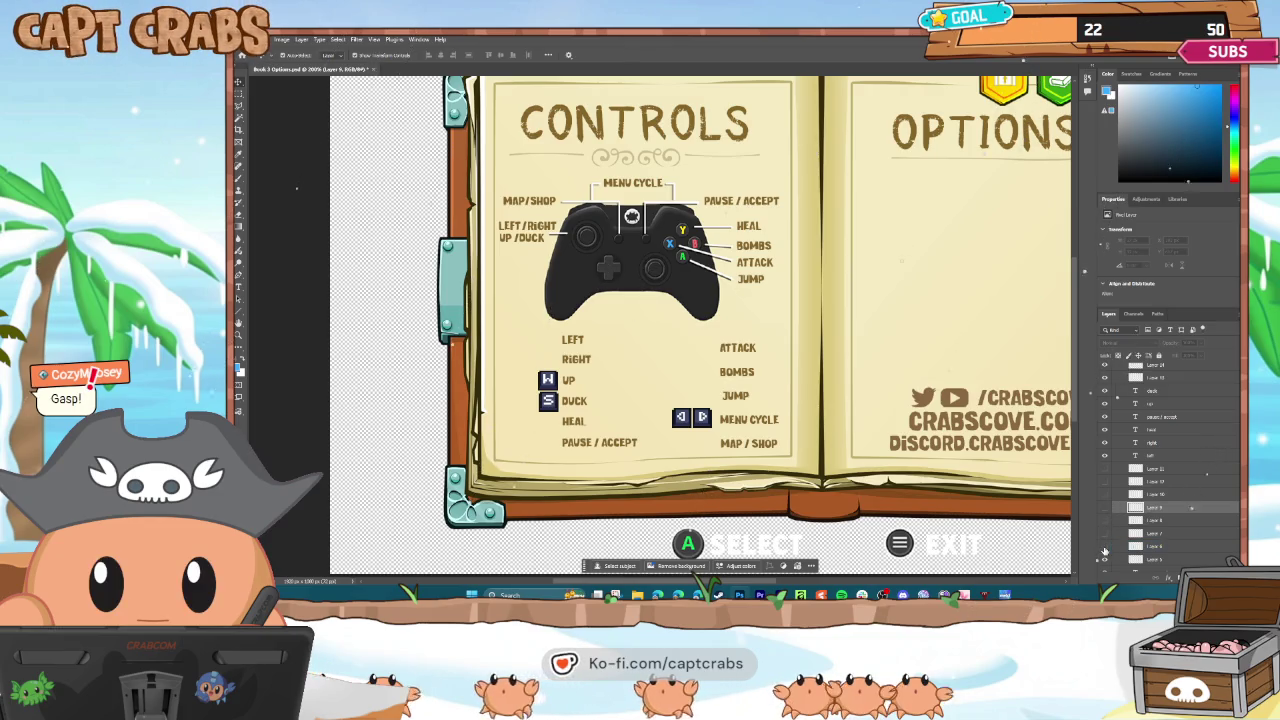
pyautogui.scroll(-2, 1106, 545)
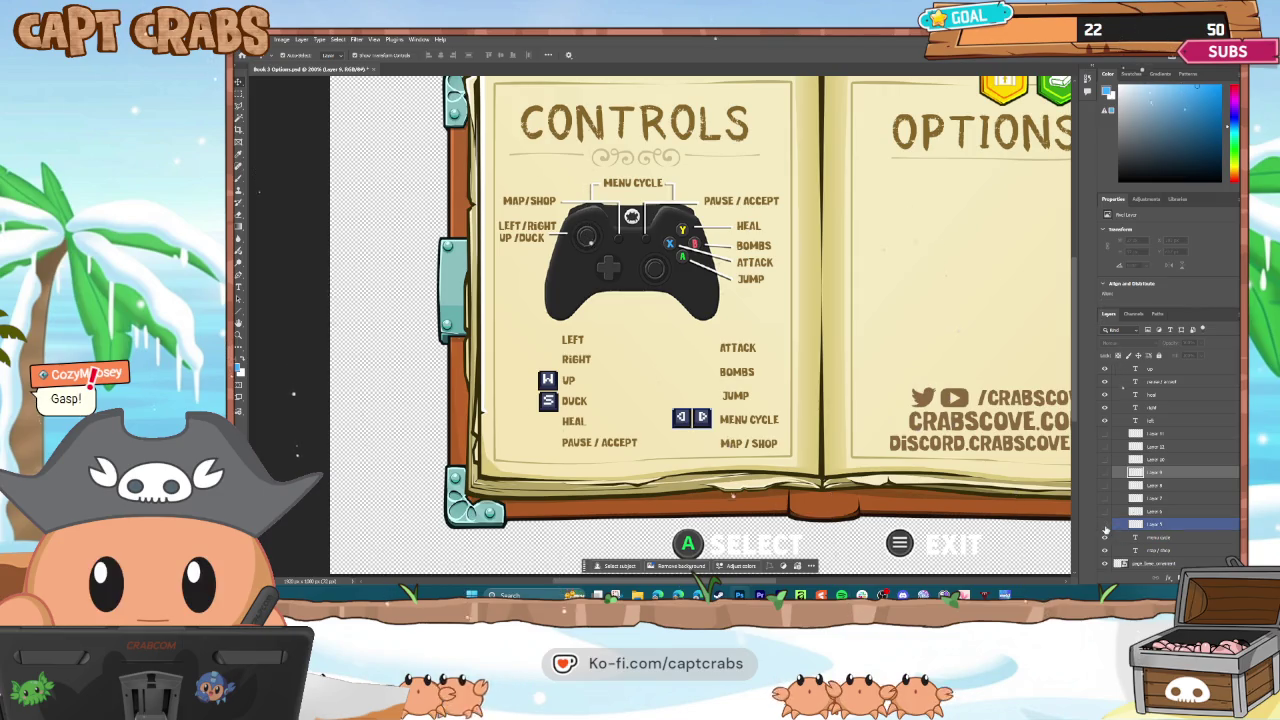
pyautogui.scroll(3, 1108, 523)
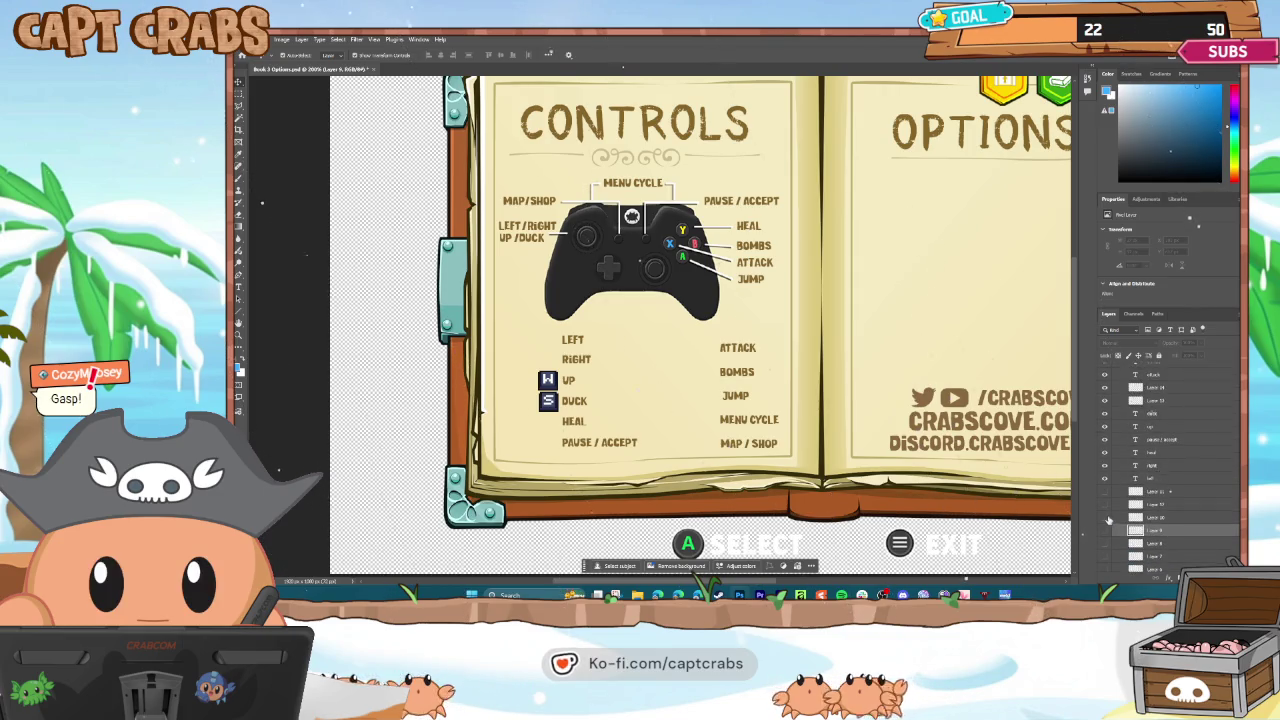
pyautogui.scroll(2, 1108, 521)
# Hide the S key icon and the DUCK, LEFT and MENU CYCLE keyboard labels.
pyautogui.click(1106, 424)
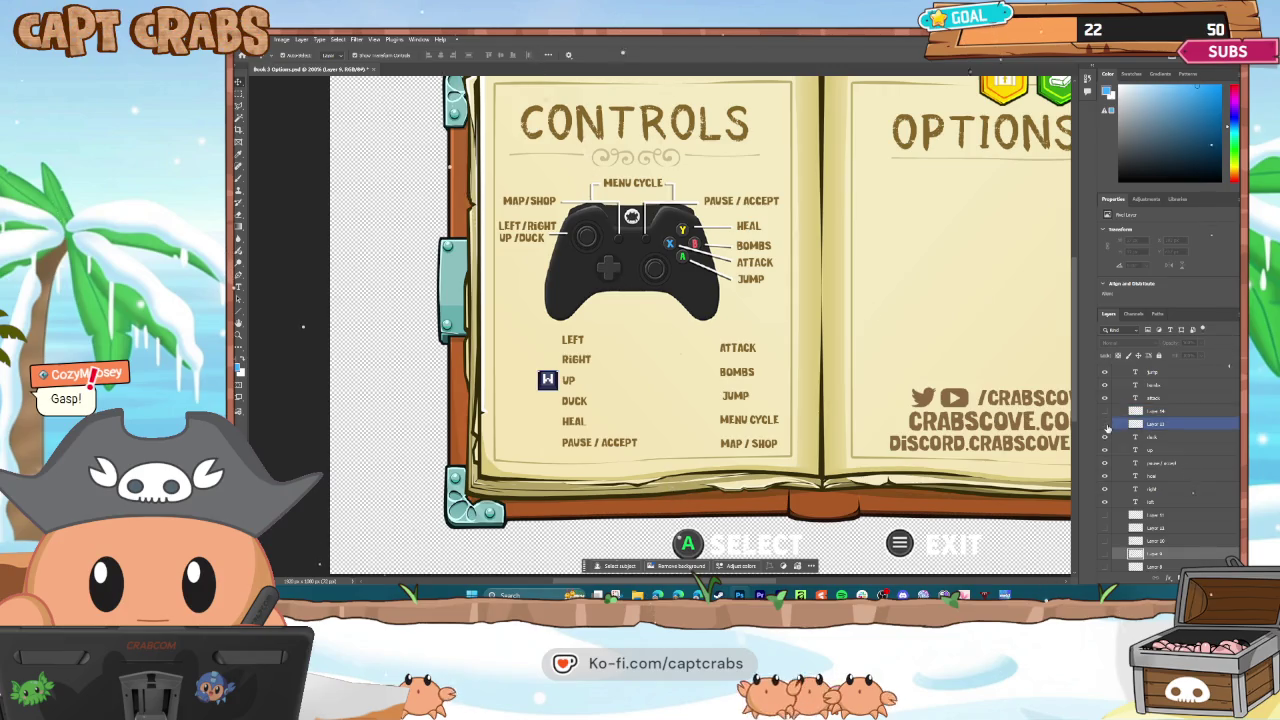
pyautogui.click(1104, 438)
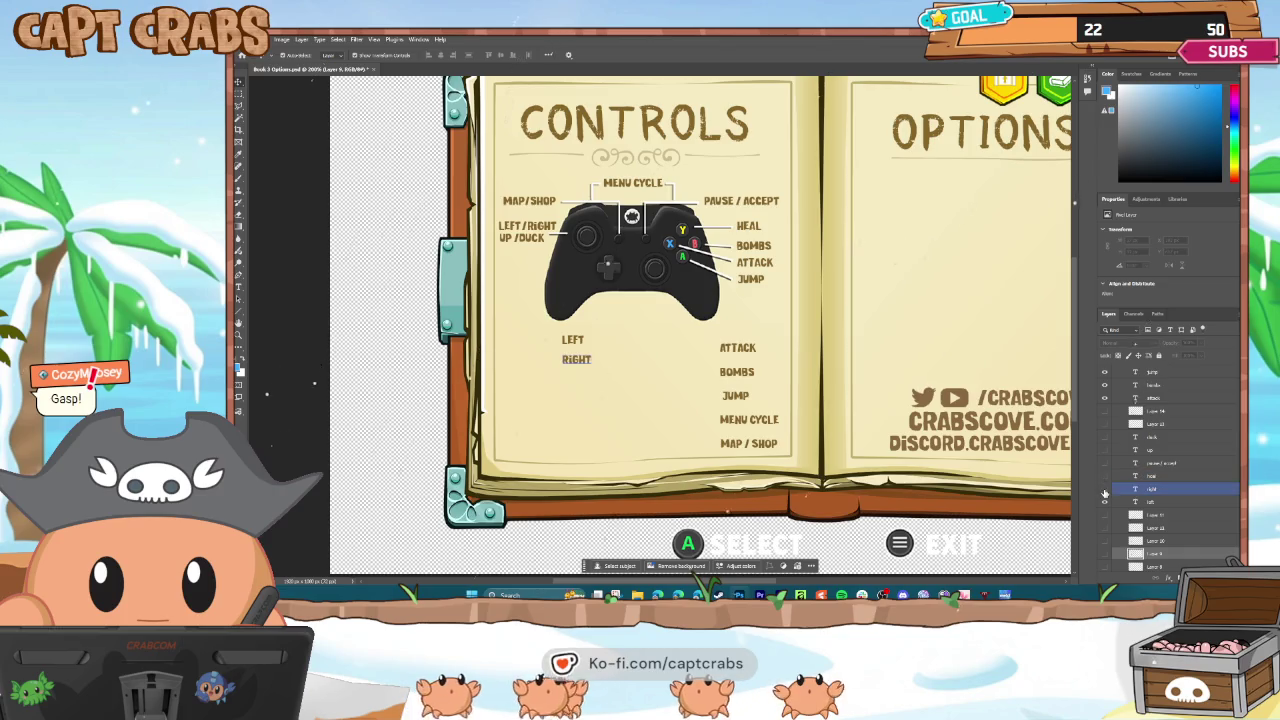
pyautogui.click(1103, 500)
pyautogui.scroll(-5, 1105, 502)
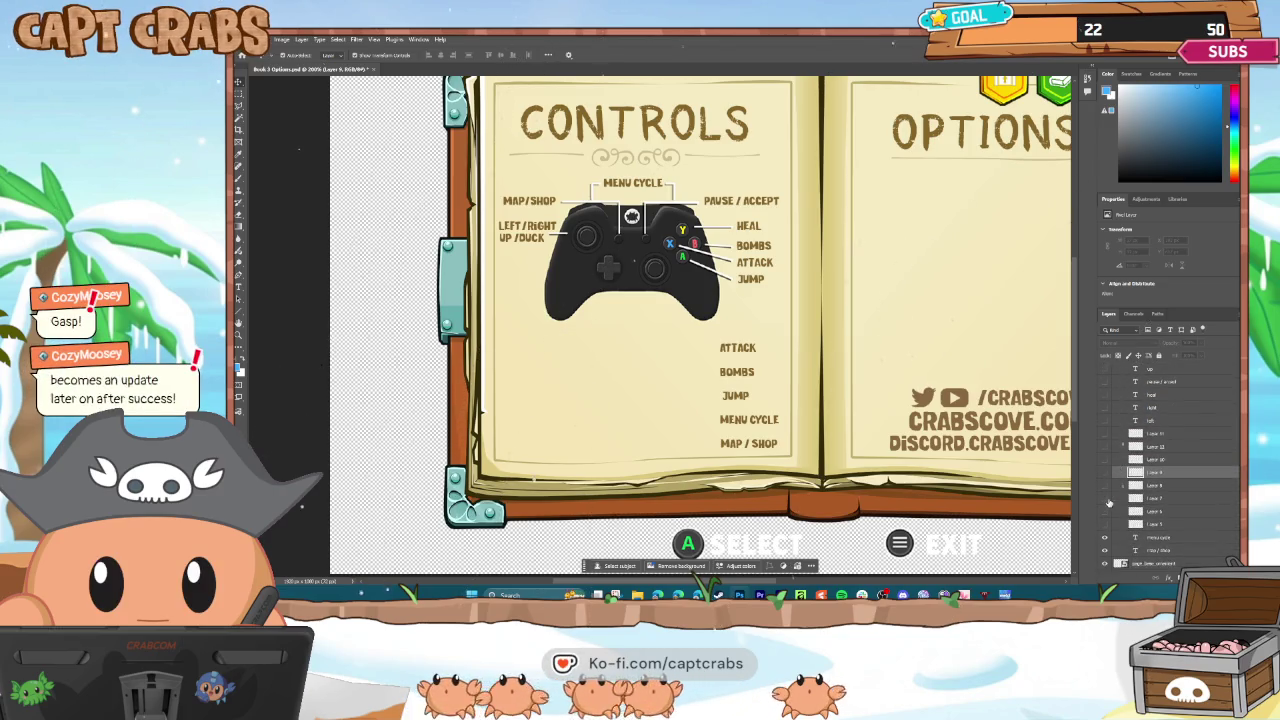
pyautogui.scroll(-1, 1107, 502)
pyautogui.click(1105, 480)
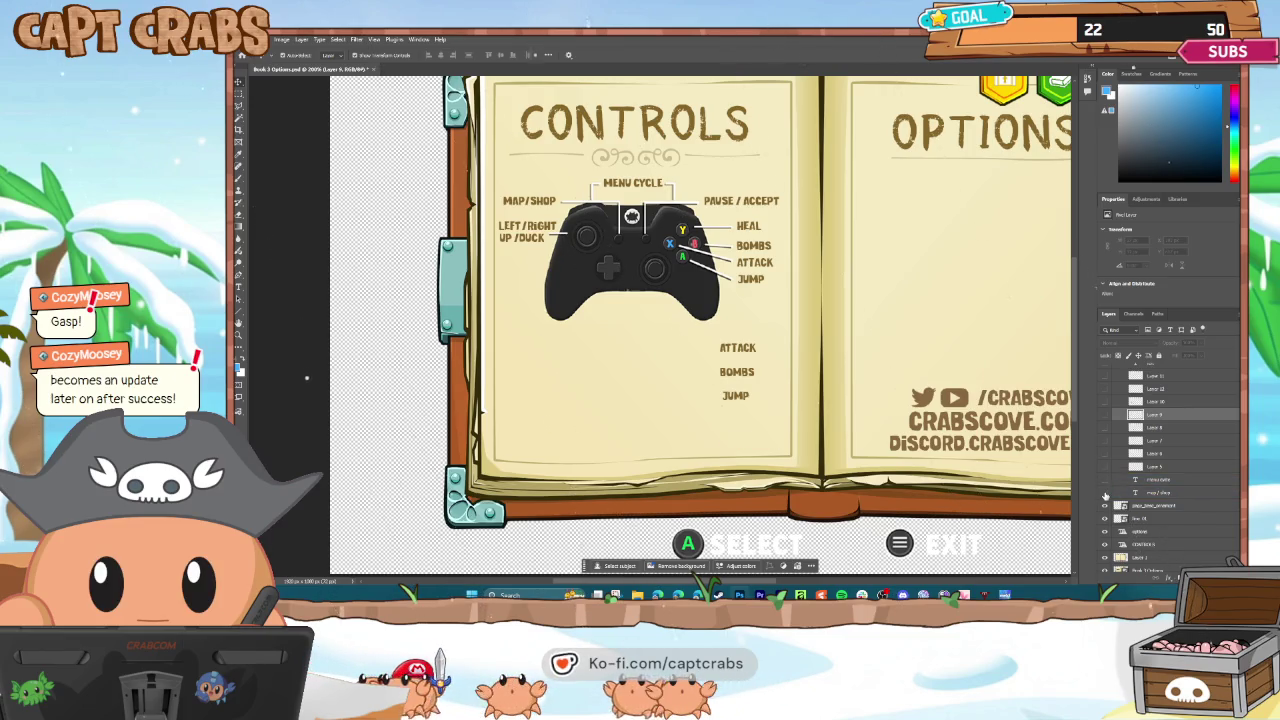
pyautogui.scroll(5, 1111, 494)
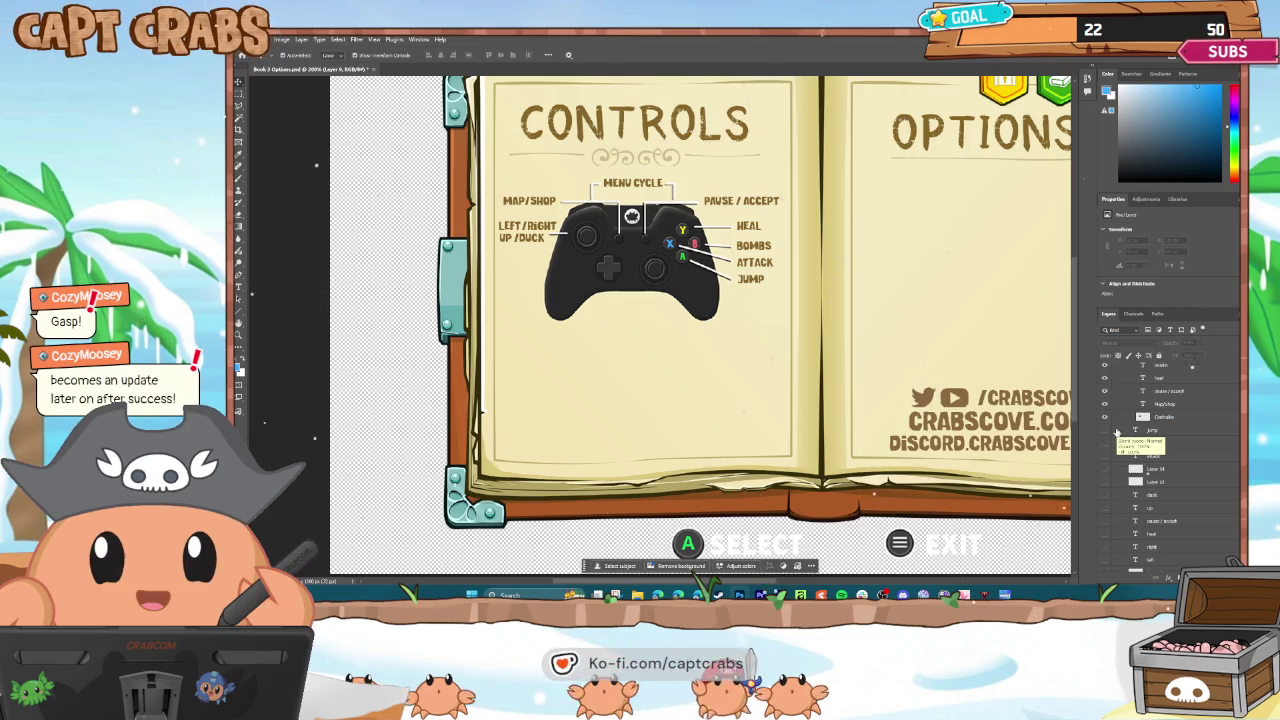
pyautogui.click(1115, 416)
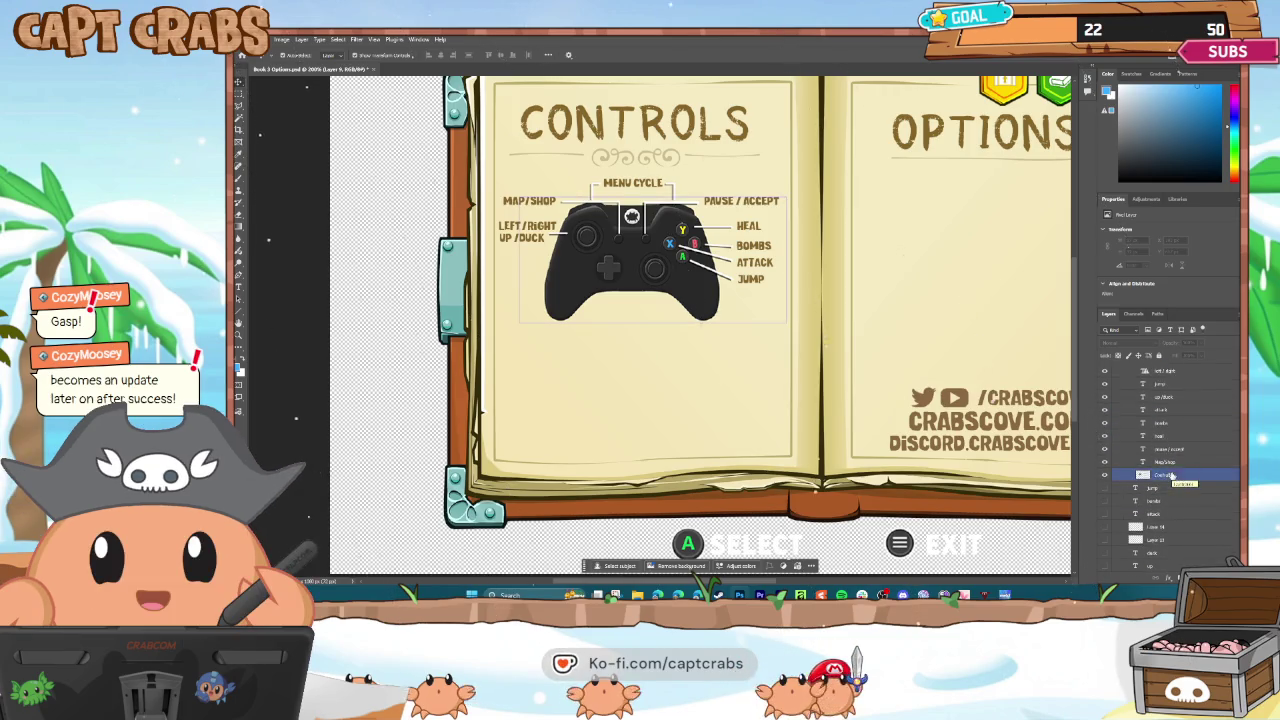
# Select the Controller group in the Layers panel, check its visibility, and nudge it slightly.
pyautogui.click(1150, 440)
pyautogui.click(1150, 428)
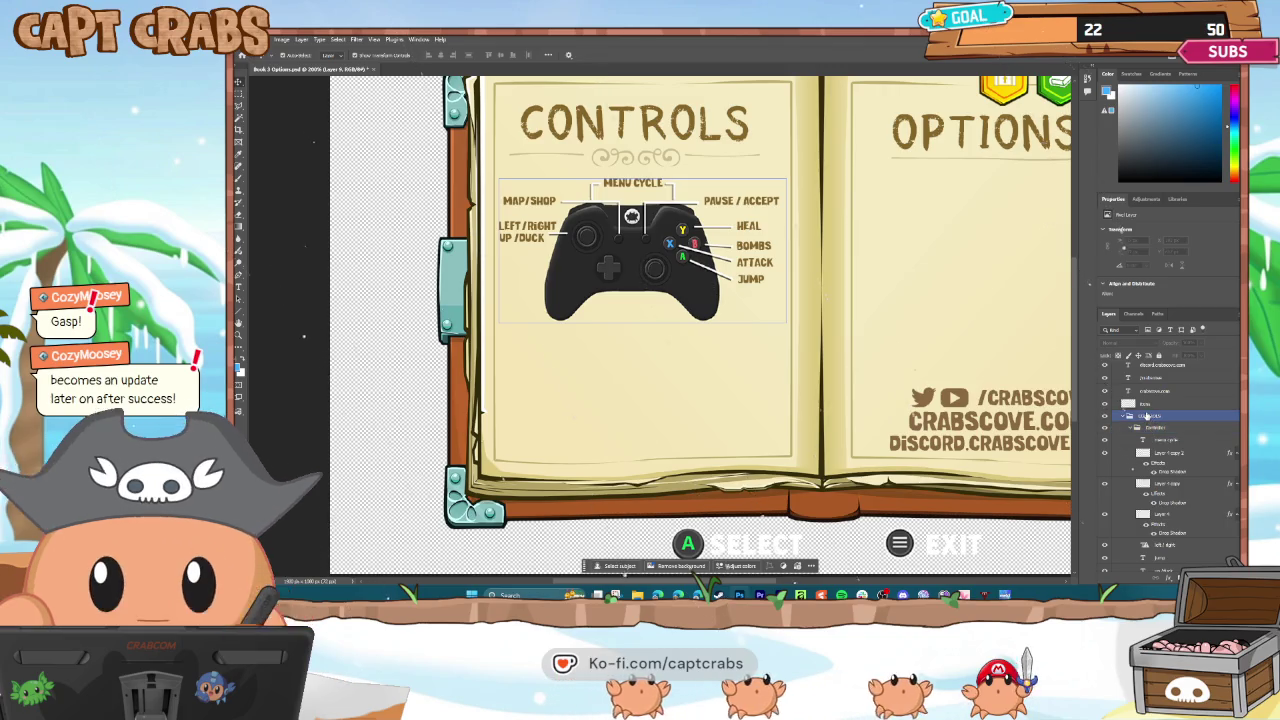
pyautogui.click(1126, 417)
pyautogui.click(1123, 417)
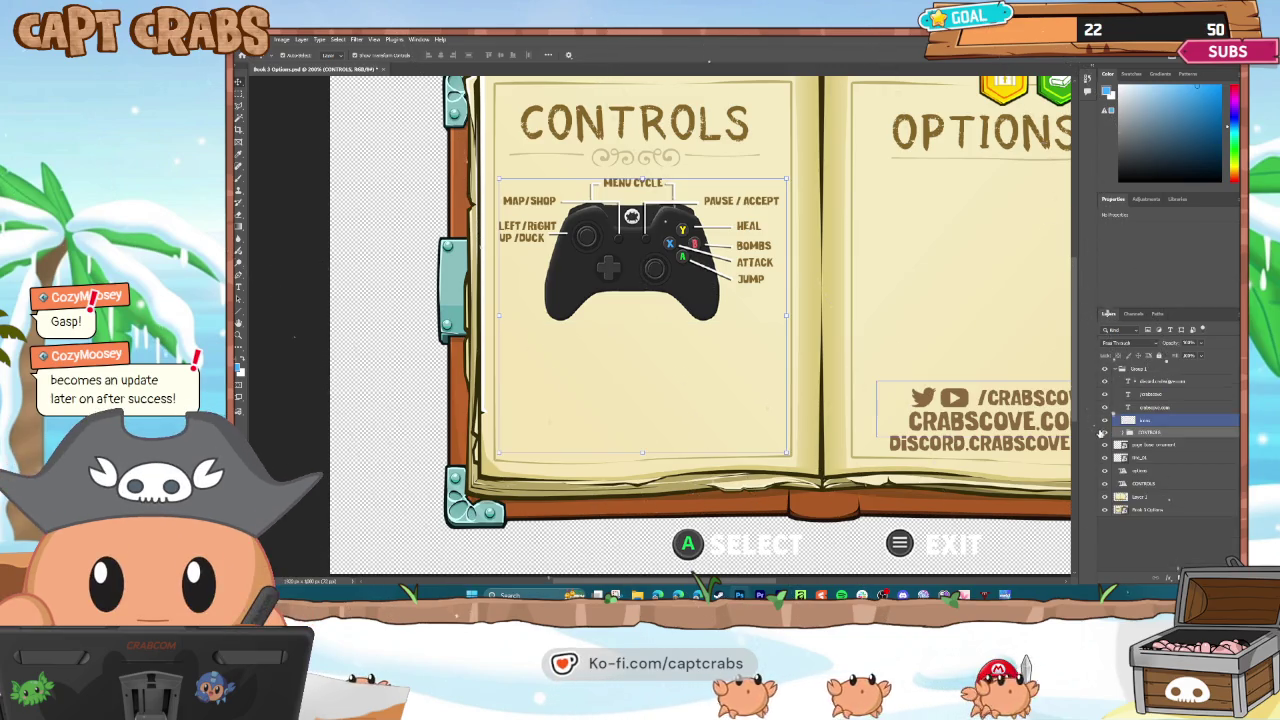
pyautogui.click(1105, 432)
pyautogui.click(1105, 432)
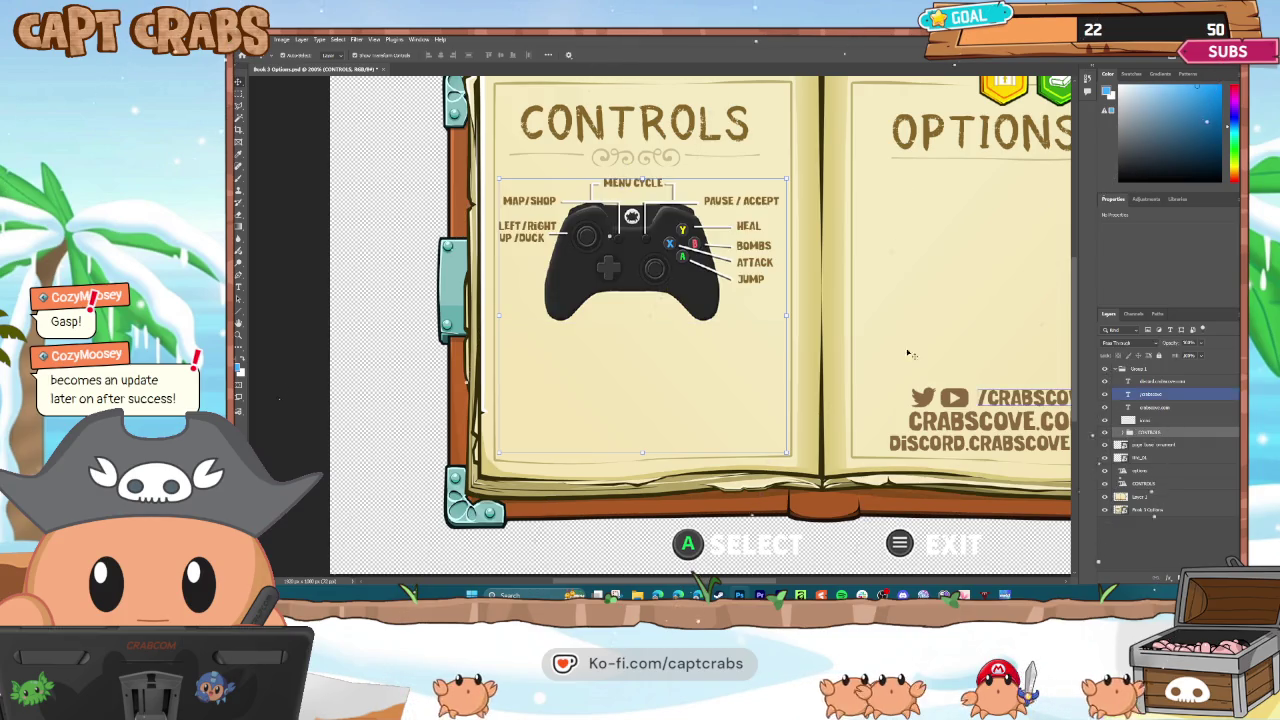
pyautogui.click(631, 279)
pyautogui.moveTo(631, 279); pyautogui.dragTo(631, 276)
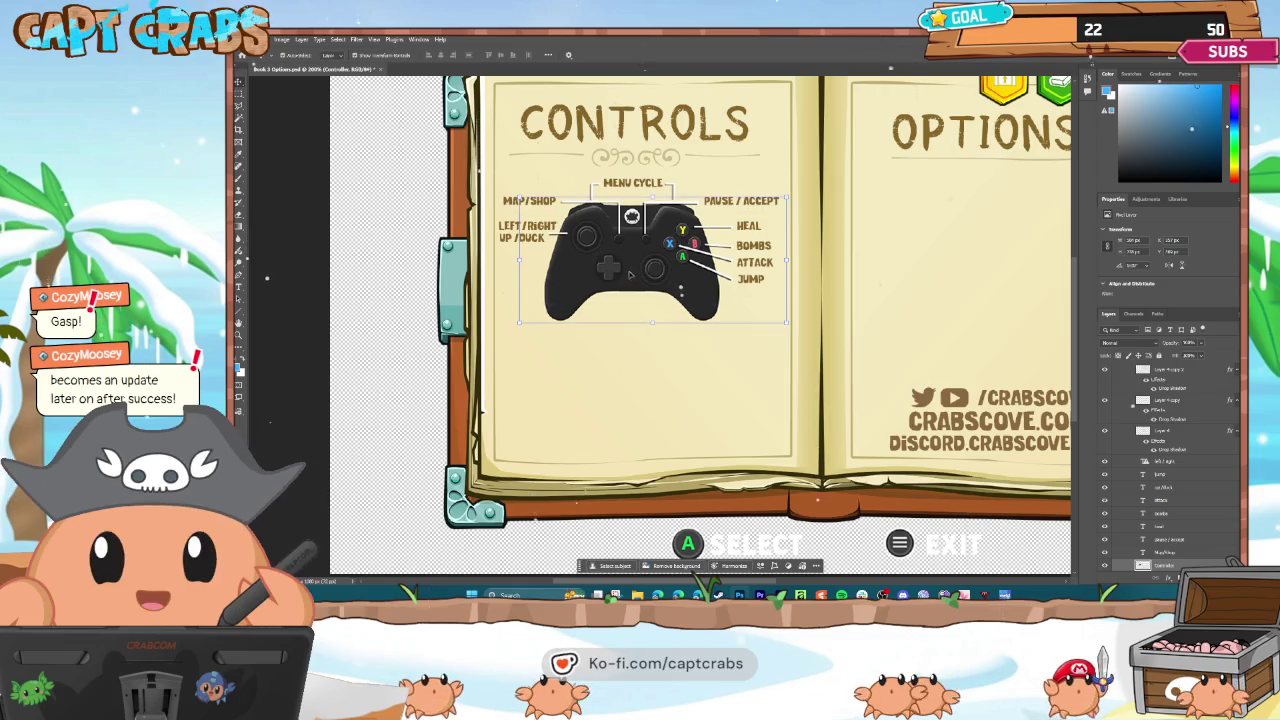
# Drag the controller diagram and its labels lower, toward the middle of the Controls page.
pyautogui.scroll(2, 1165, 440)
pyautogui.click(1165, 440)
pyautogui.scroll(1, 1160, 440)
pyautogui.click(1152, 435)
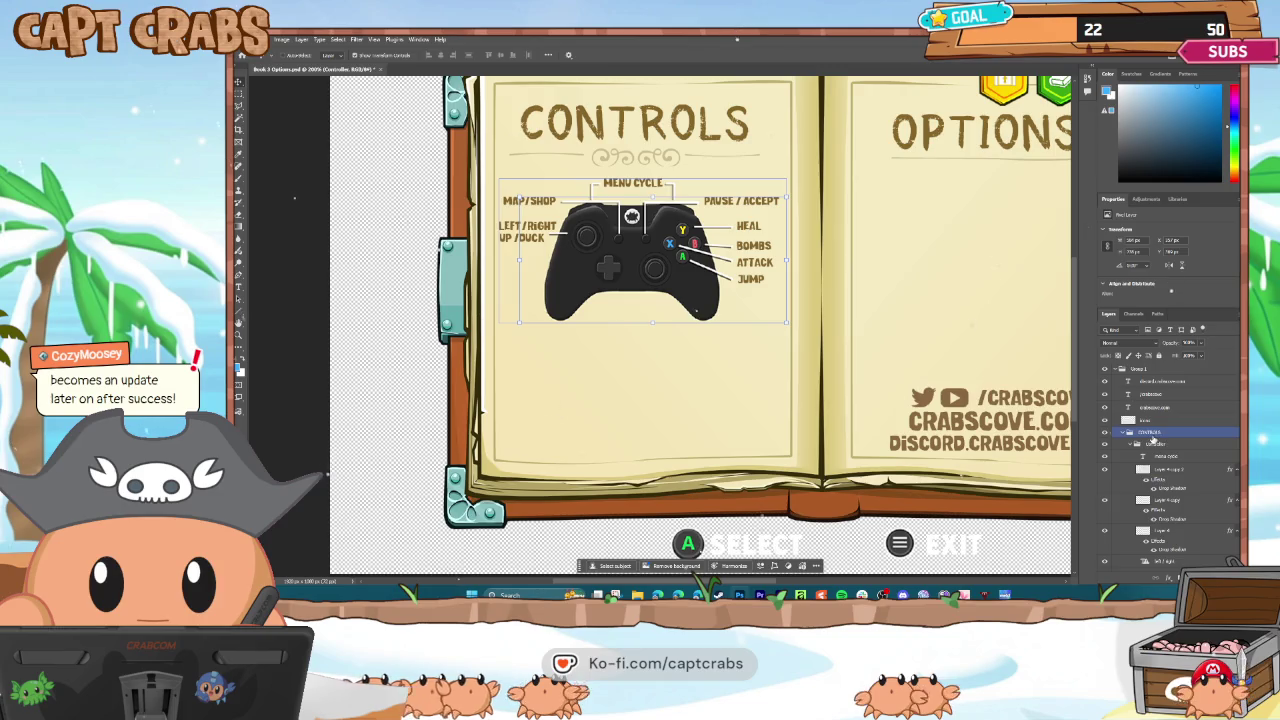
pyautogui.click(1150, 420)
pyautogui.moveTo(637, 277); pyautogui.dragTo(639, 327)
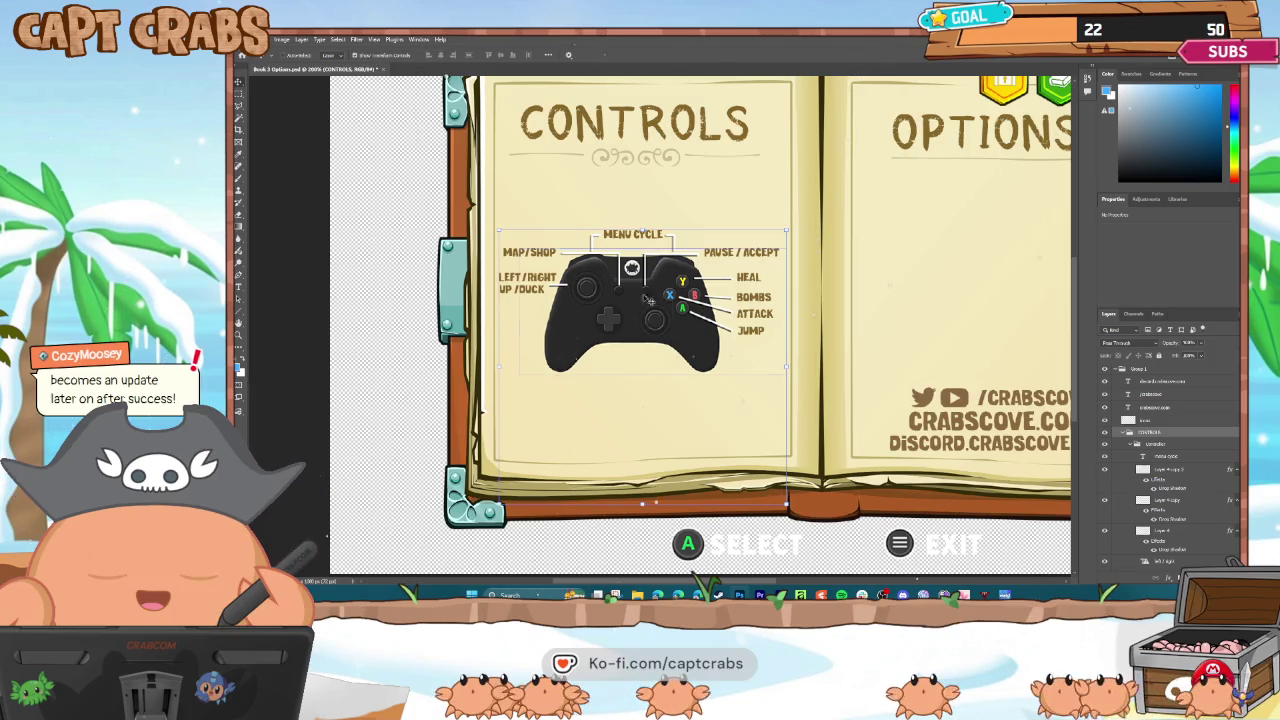
pyautogui.click(248, 39)
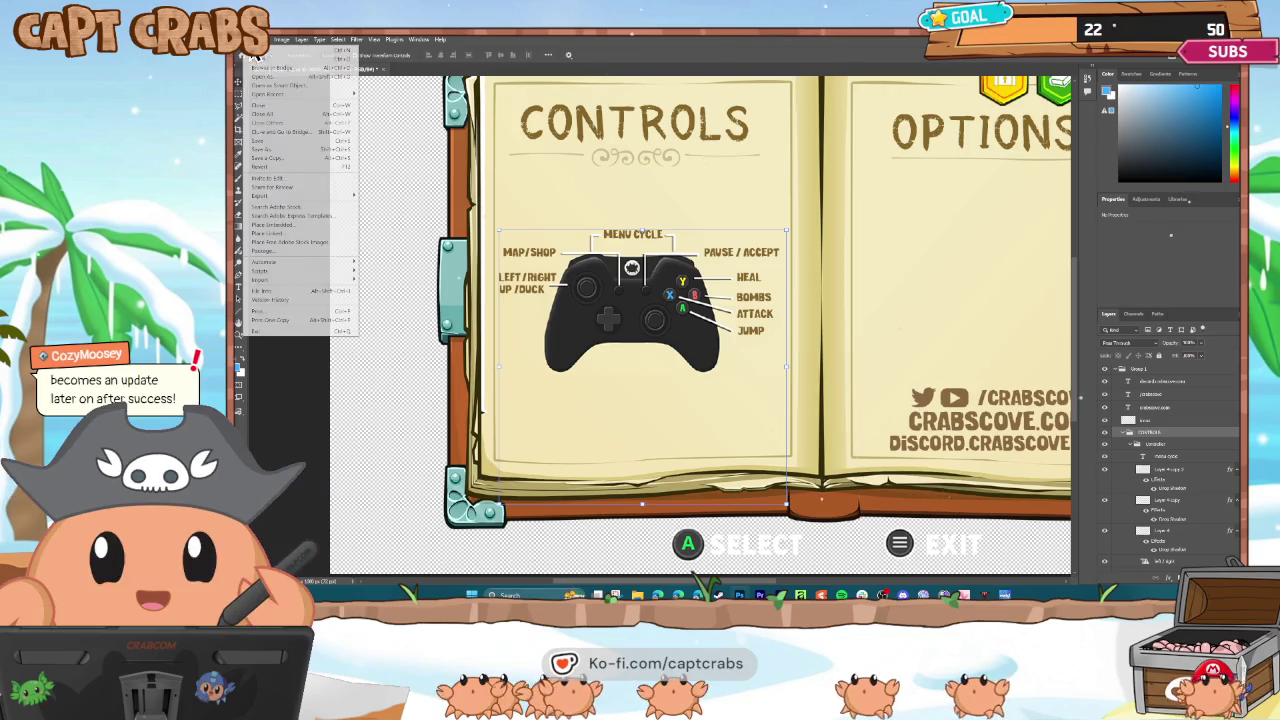
# Start exporting the Controls page as a PNG from the File menu.
pyautogui.click(289, 142)
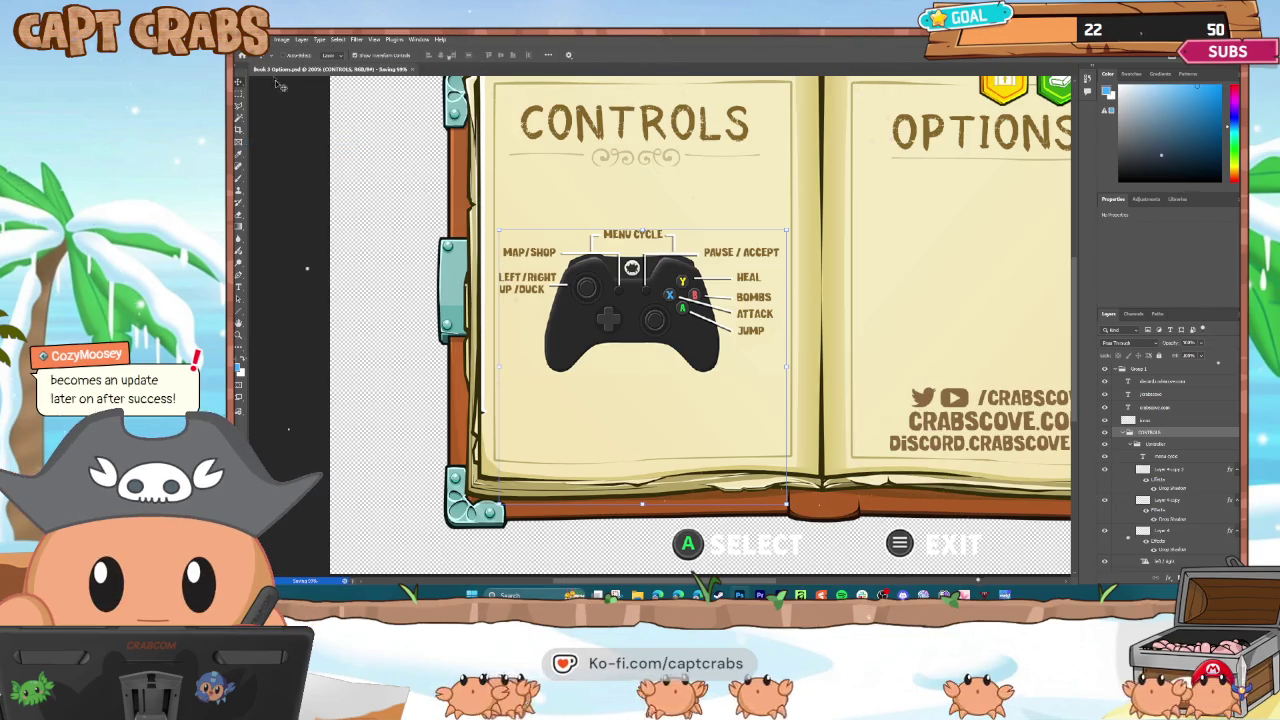
pyautogui.click(248, 39)
pyautogui.moveTo(302, 197)
pyautogui.click(390, 196)
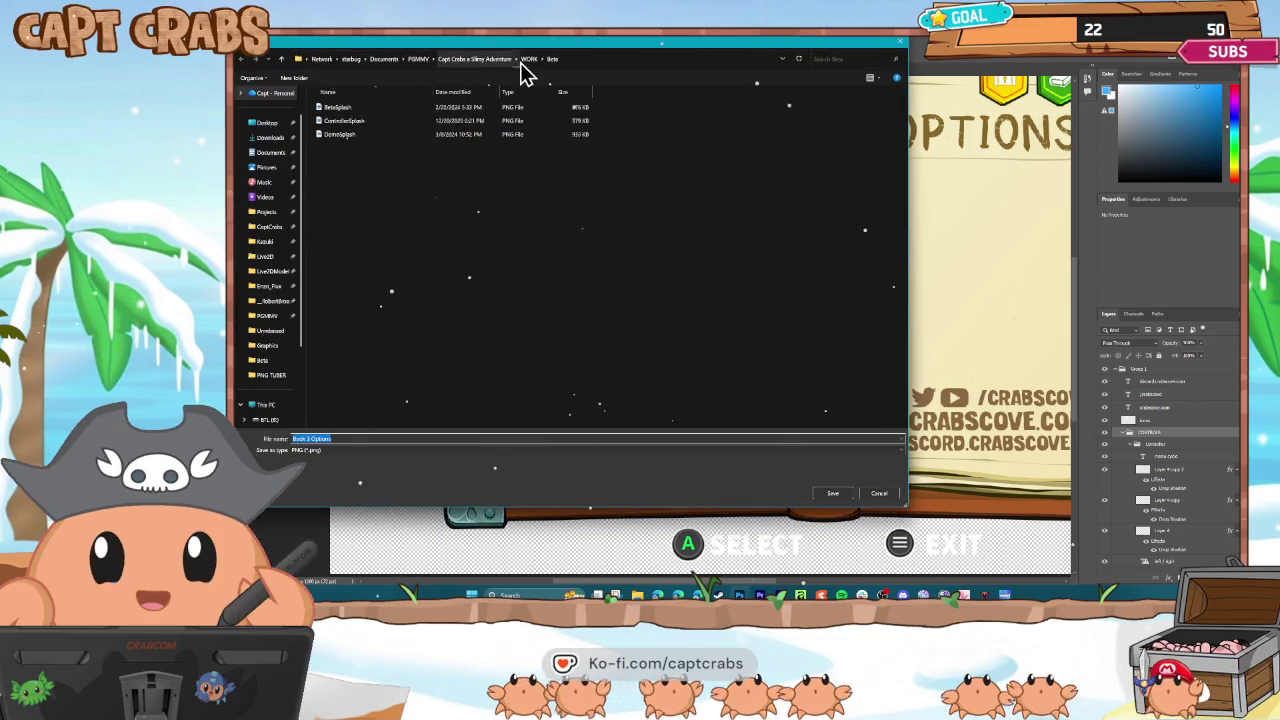
# Save the PNG over Book Menu Options in WORK > GUI, confirming the replacement.
pyautogui.click(527, 60)
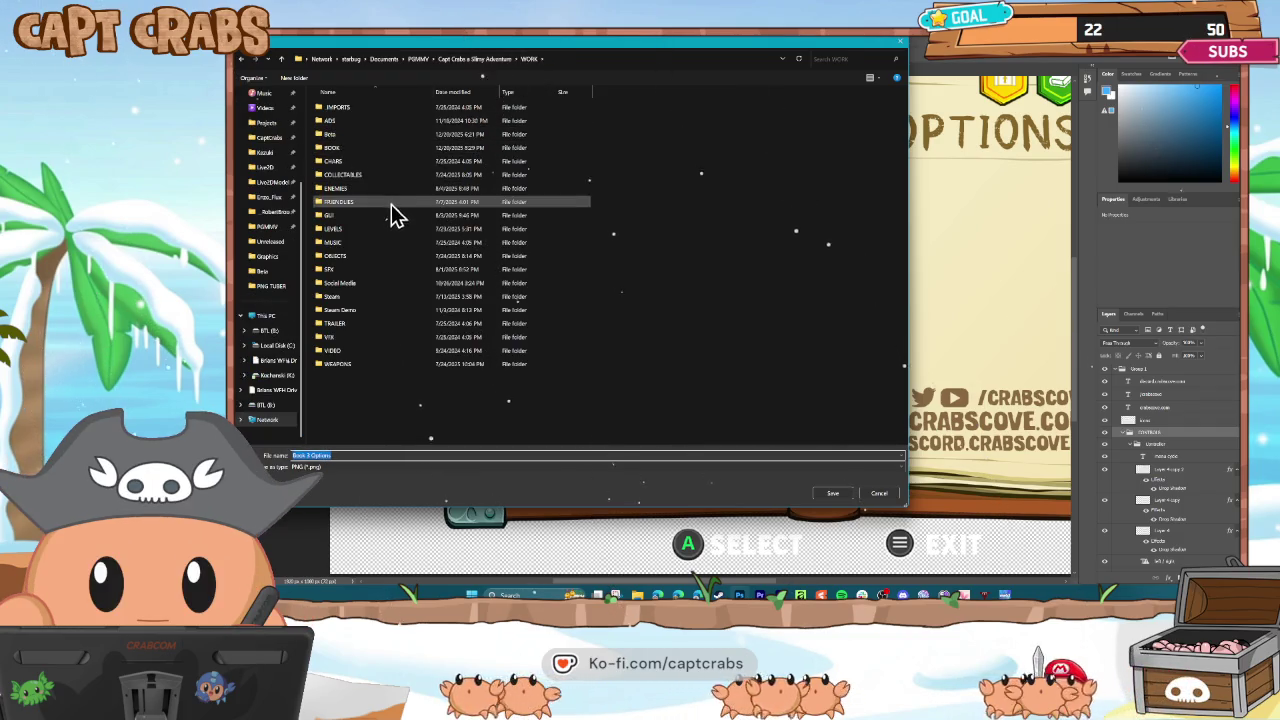
pyautogui.doubleClick(386, 217)
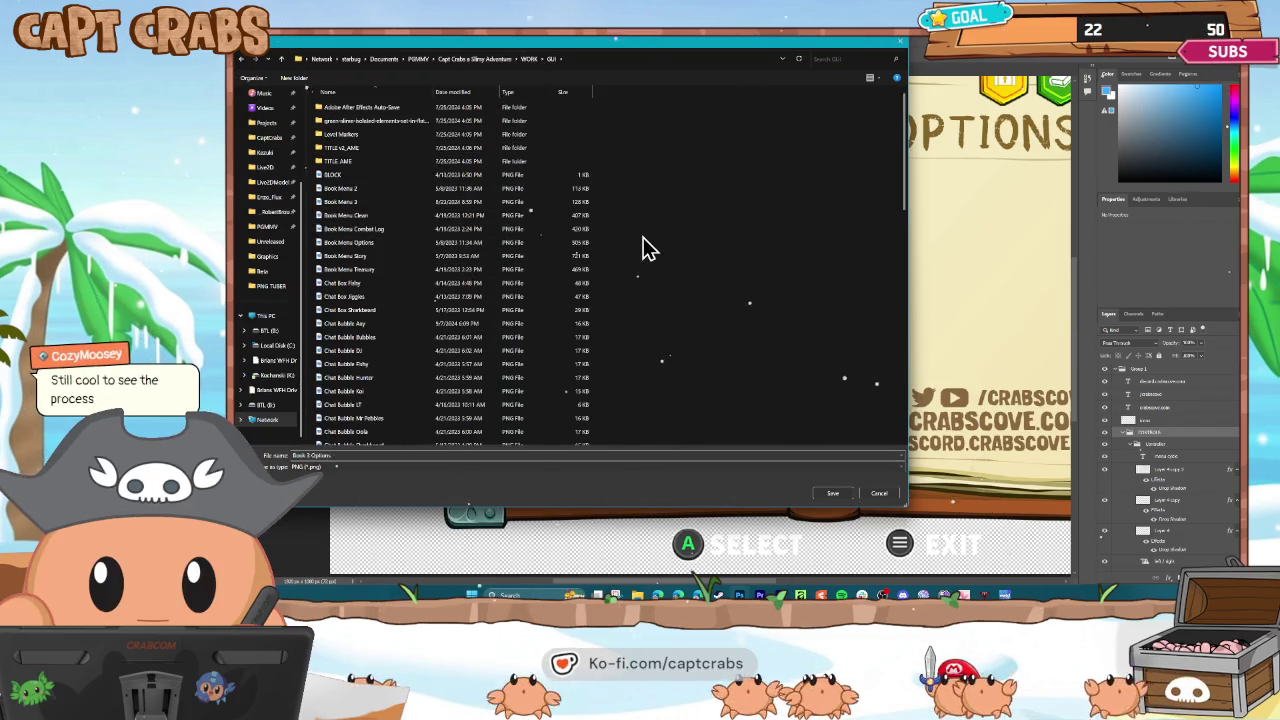
pyautogui.rightClick(656, 239)
pyautogui.moveTo(700, 243)
pyautogui.click(765, 254)
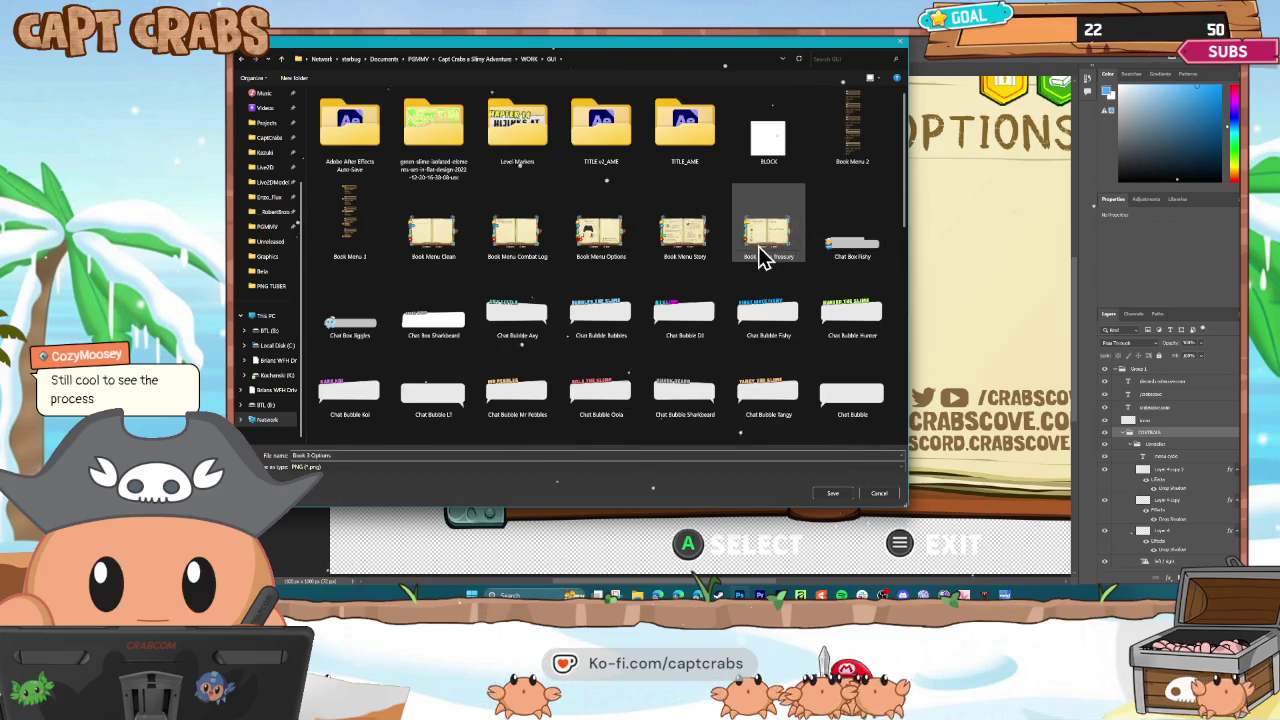
pyautogui.doubleClick(598, 245)
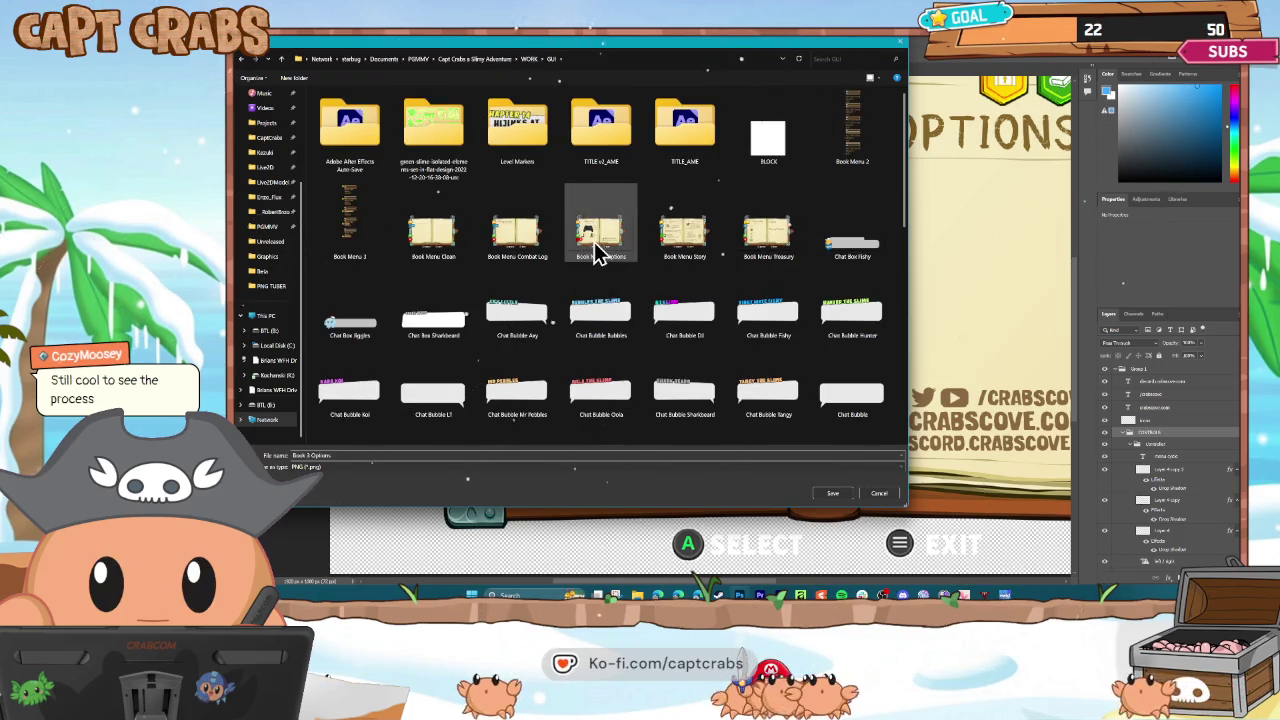
pyautogui.click(762, 317)
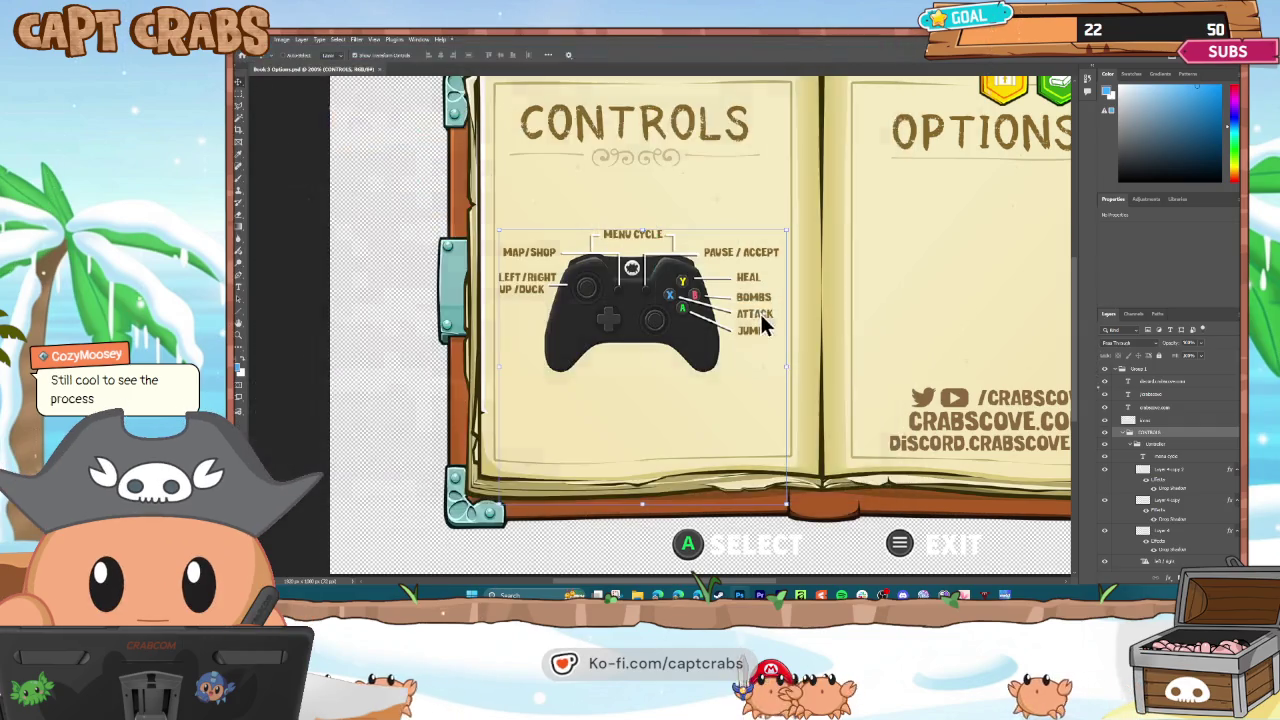
pyautogui.moveTo(685, 586)
pyautogui.mouseDown()
pyautogui.moveTo(716, 588)
pyautogui.moveTo(683, 590)
pyautogui.moveTo(692, 578)
pyautogui.mouseUp()
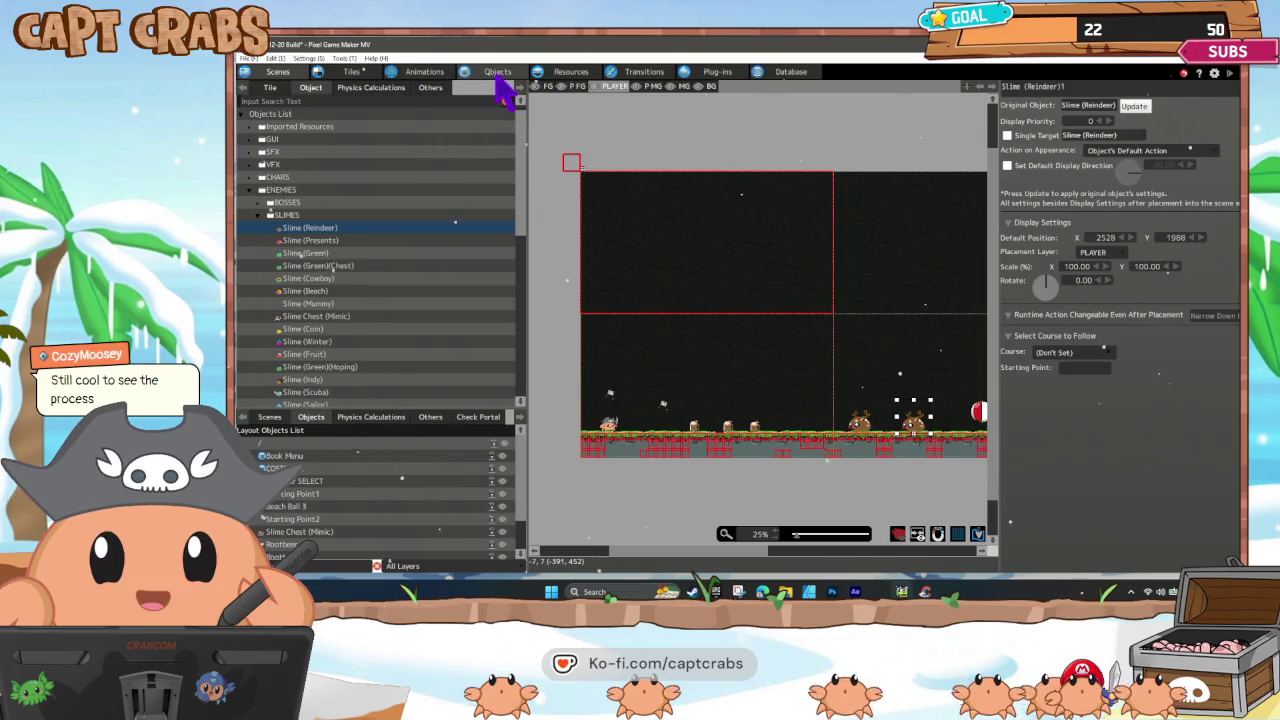
# Search the image resources for Book 3 Options and view its file in the folder.
pyautogui.click(497, 72)
pyautogui.click(571, 71)
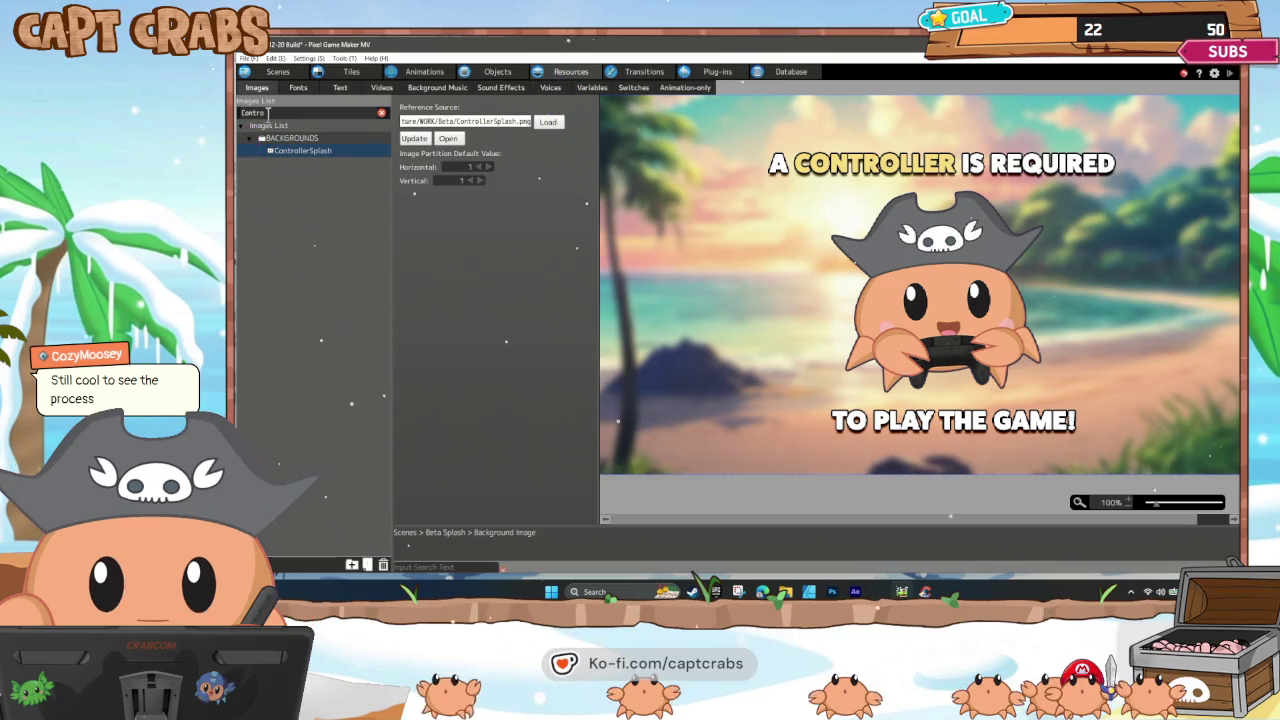
pyautogui.click(246, 113)
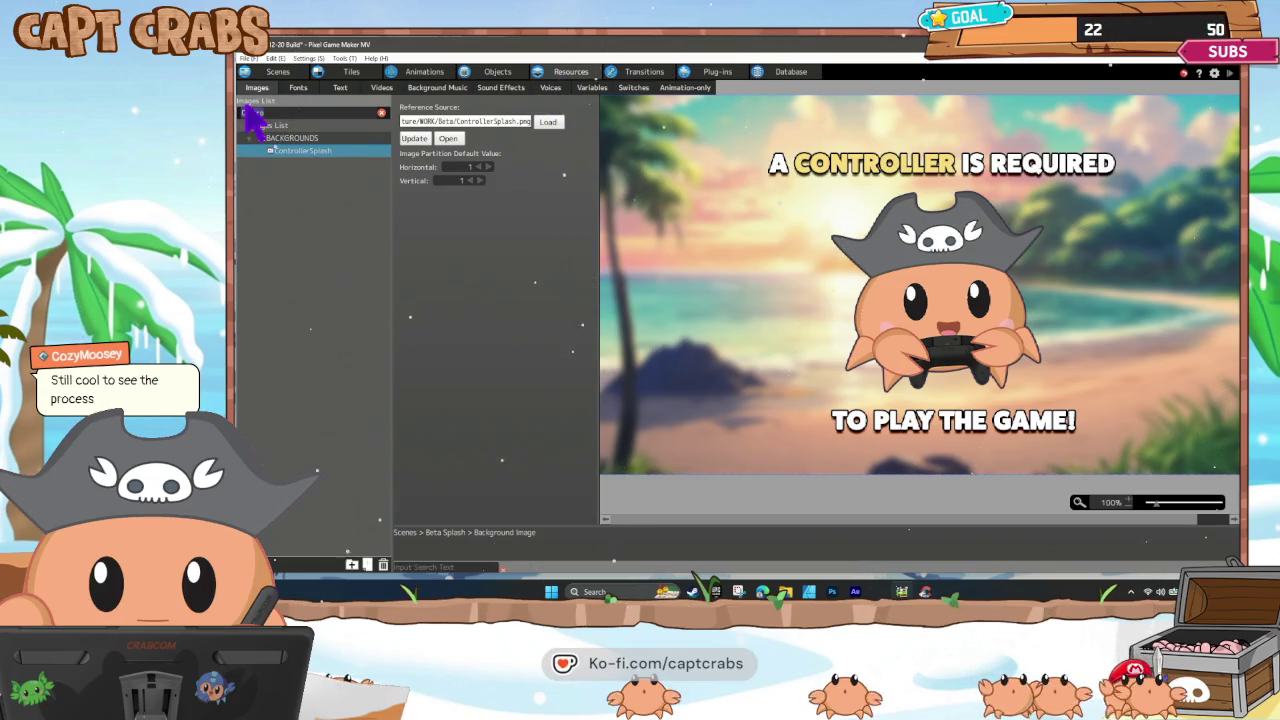
pyautogui.write('B')
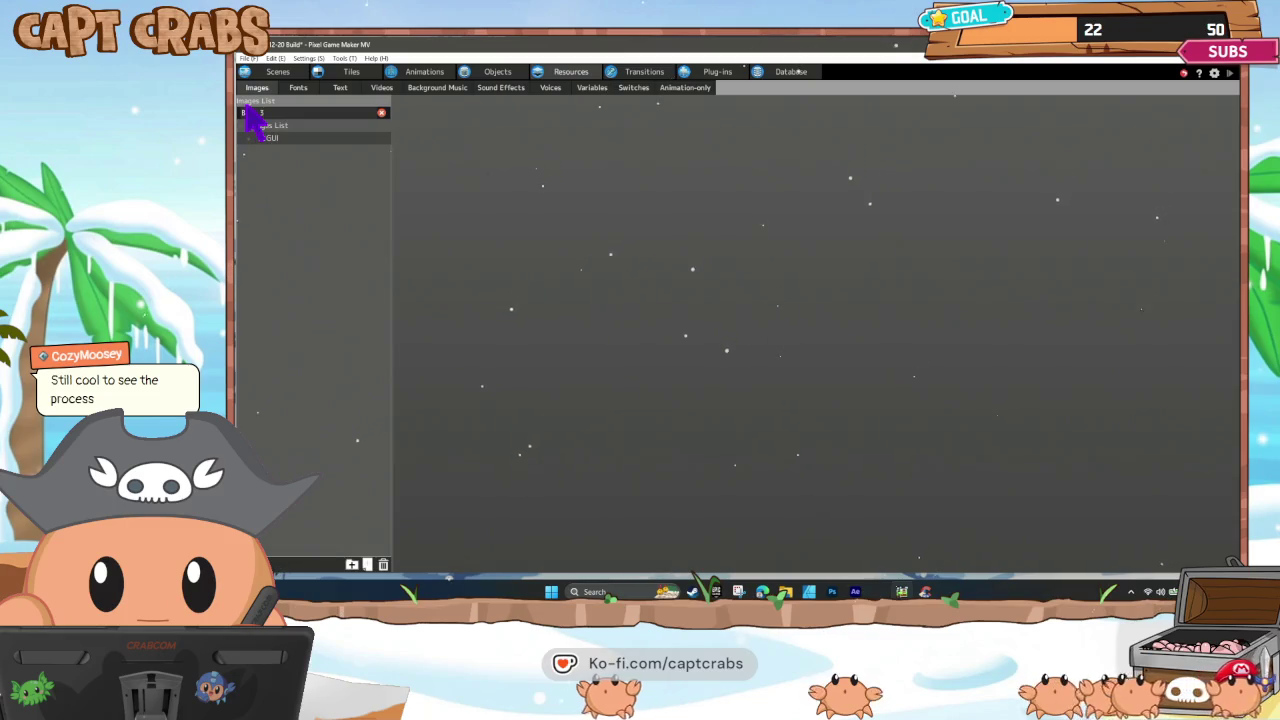
pyautogui.write('uook 3')
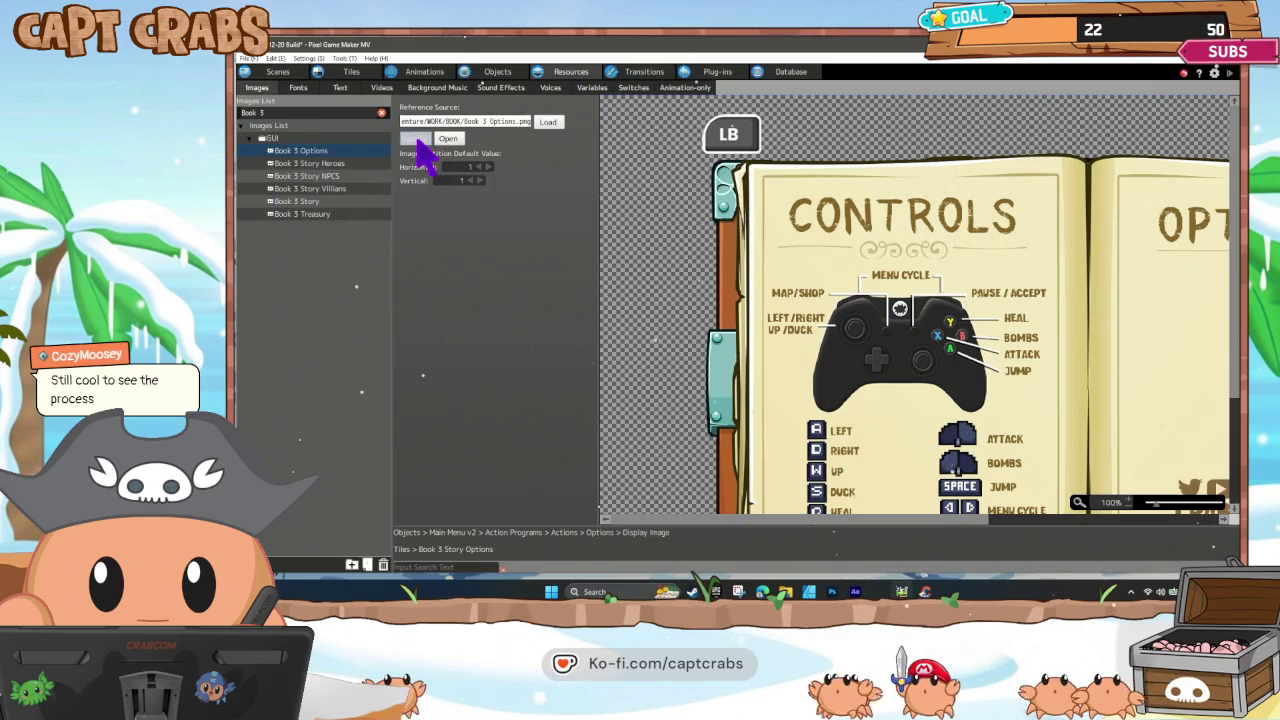
pyautogui.click(452, 139)
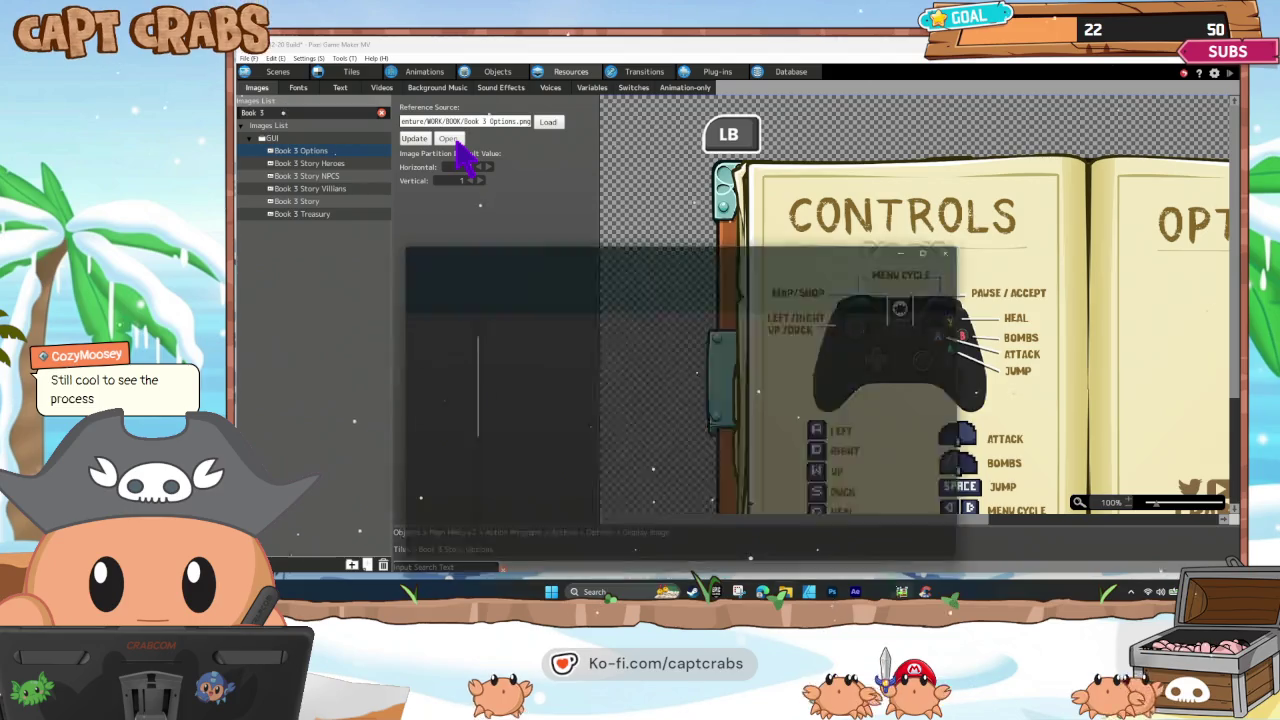
pyautogui.moveTo(690, 251); pyautogui.dragTo(690, 132)
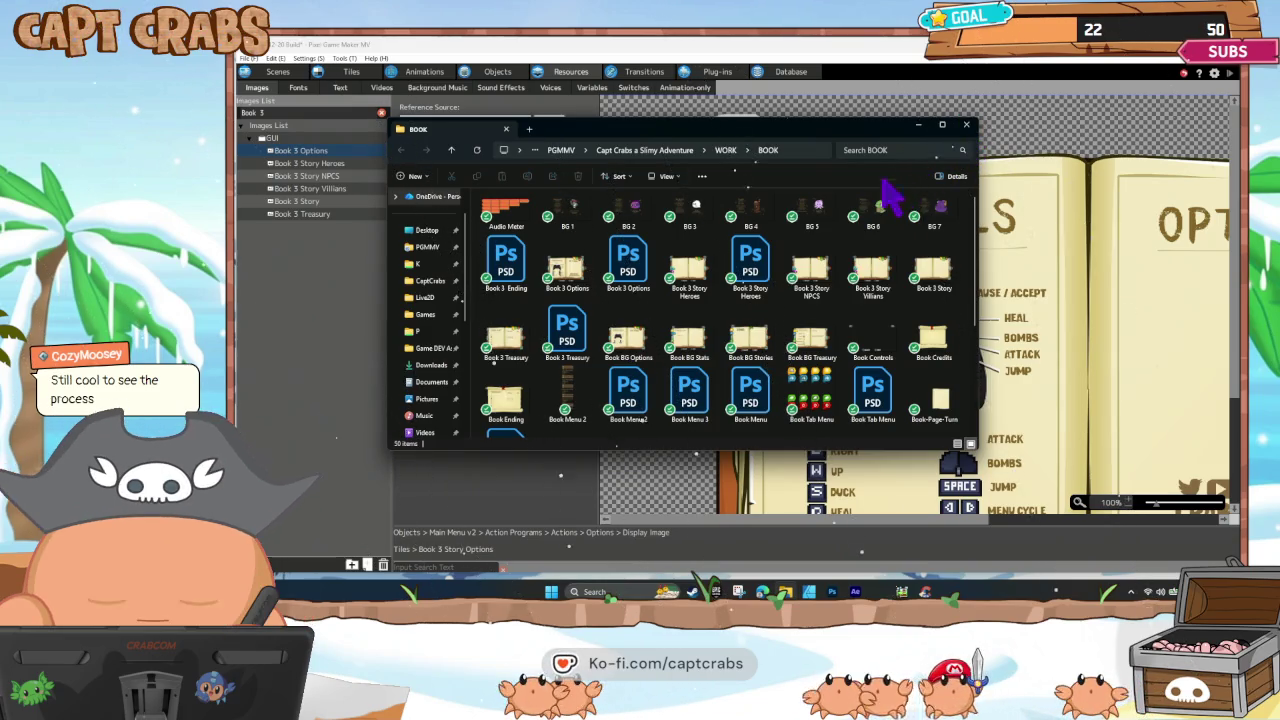
pyautogui.click(918, 126)
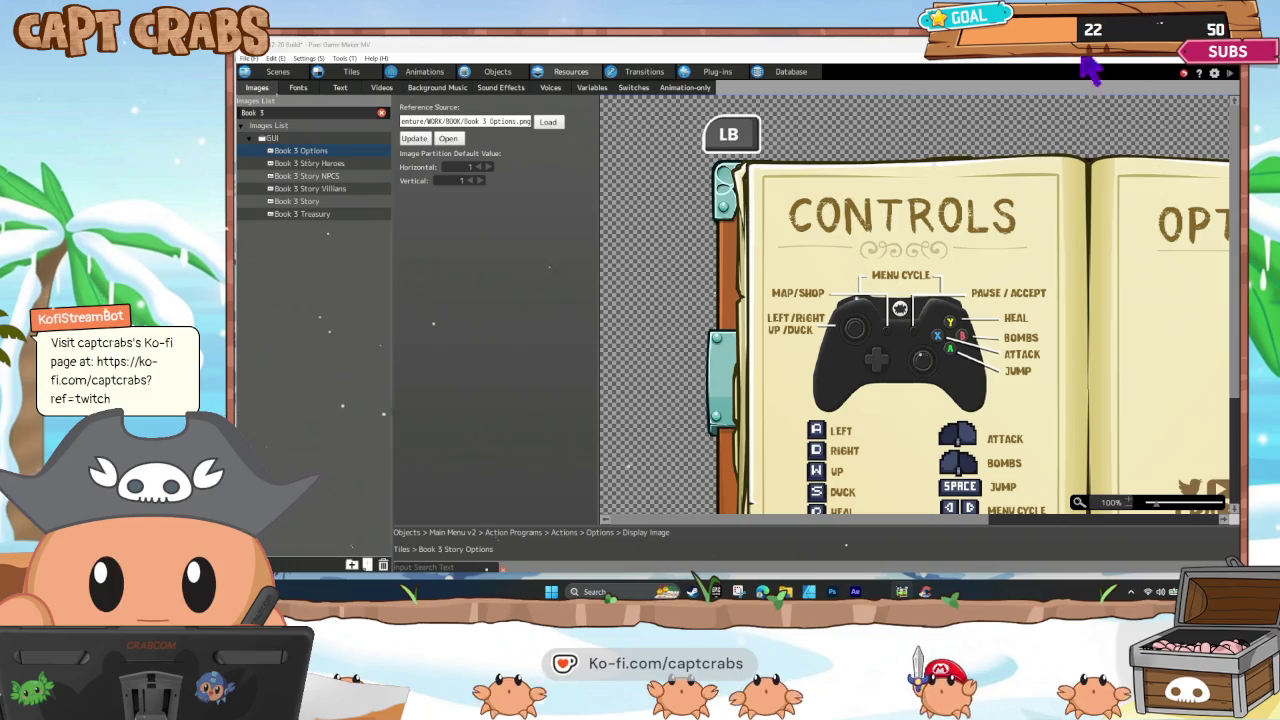
# Reload Book 3 Options from the updated file and save the project with Ctrl+S.
pyautogui.click(414, 138)
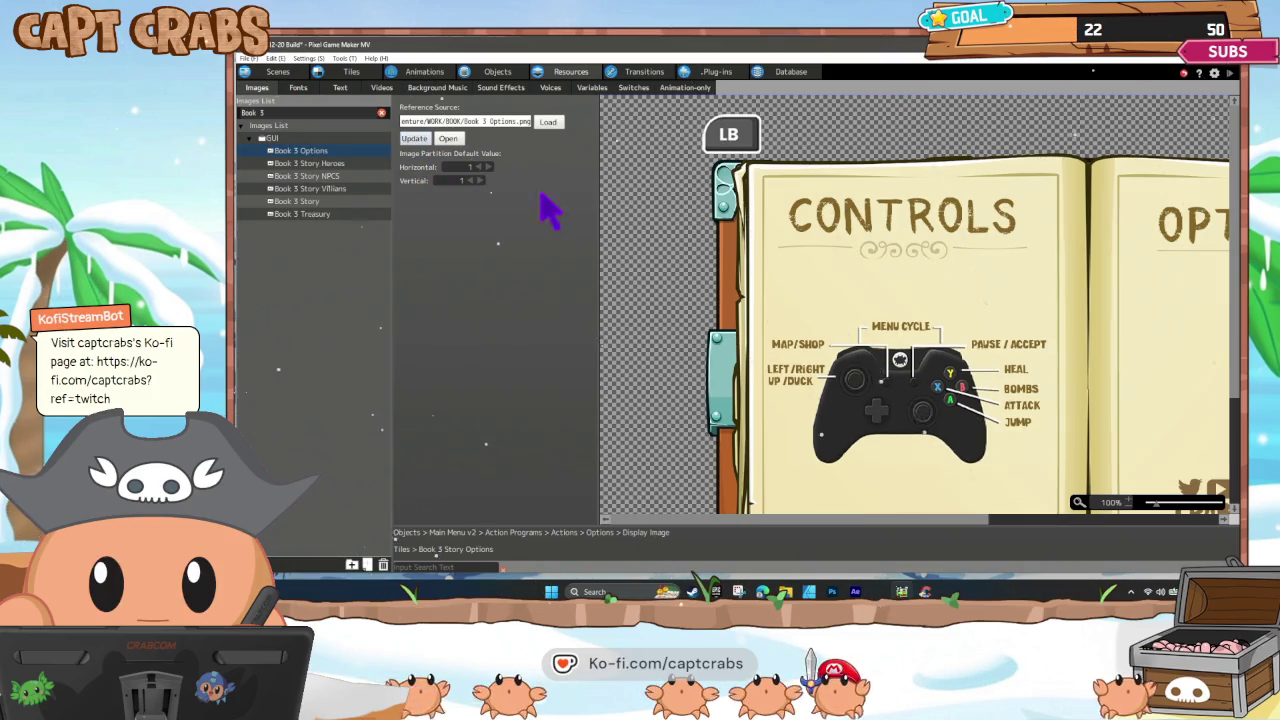
pyautogui.scroll(-2, 777, 380)
pyautogui.moveTo(708, 518)
pyautogui.mouseDown()
pyautogui.moveTo(937, 528)
pyautogui.moveTo(770, 535)
pyautogui.mouseUp()
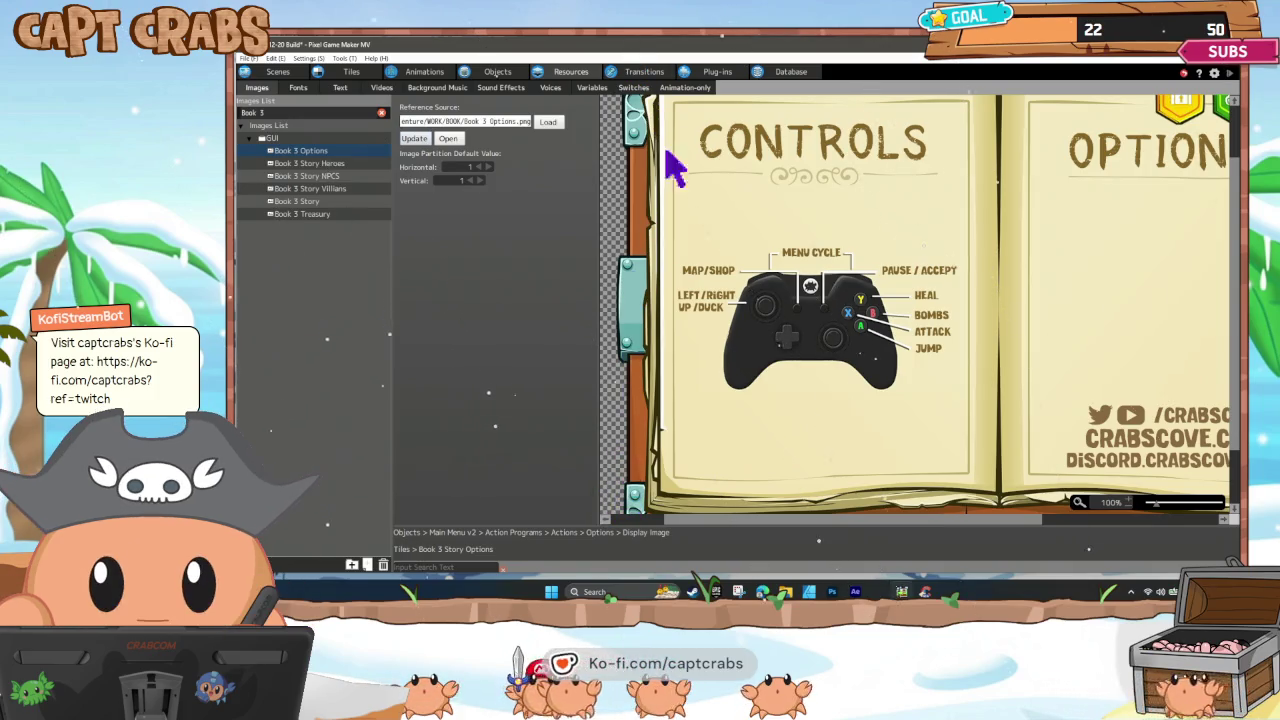
pyautogui.hotkey('ctrl', 's')
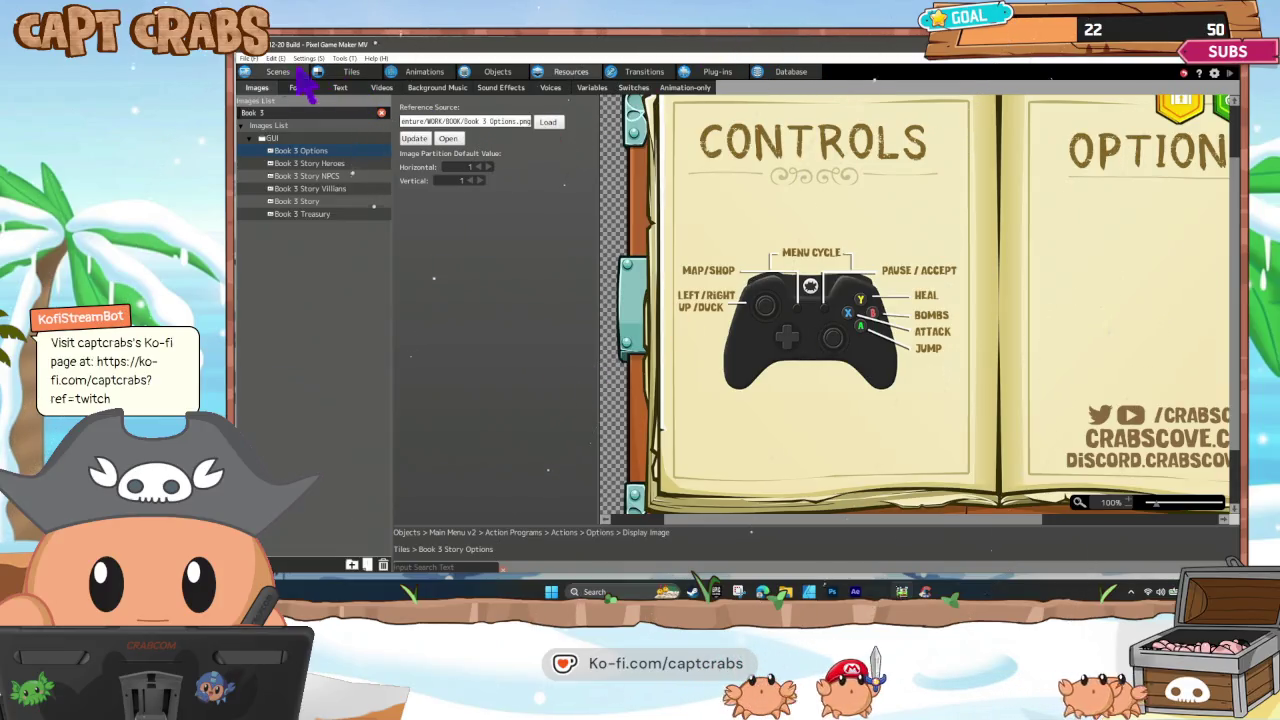
# Switch from the image resources back to the Scenes layout editor.
pyautogui.click(278, 73)
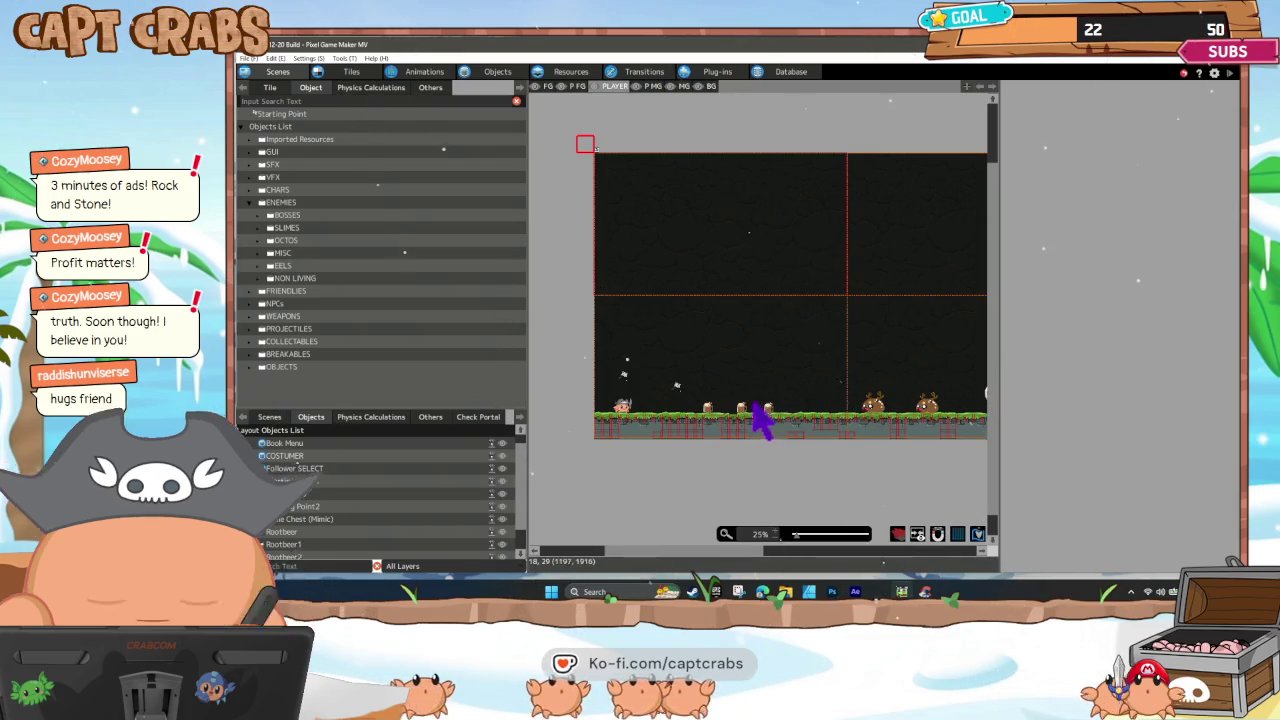
pyautogui.click(777, 426)
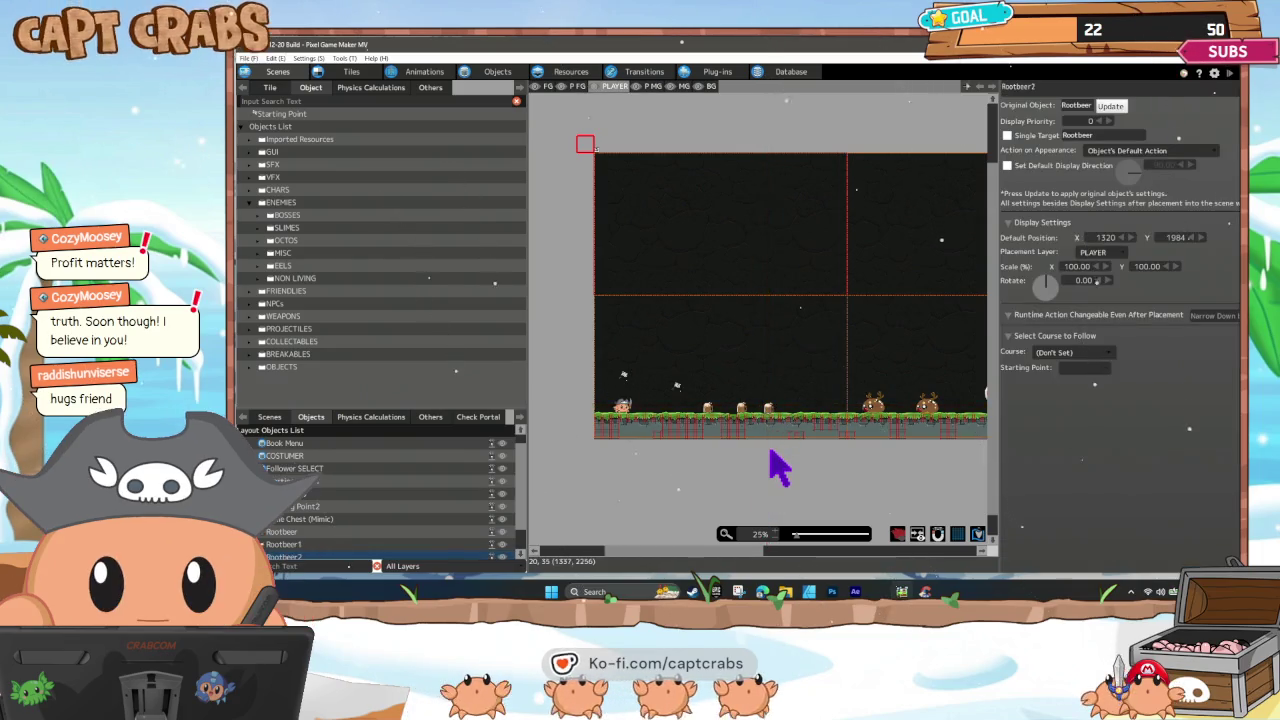
pyautogui.click(778, 465)
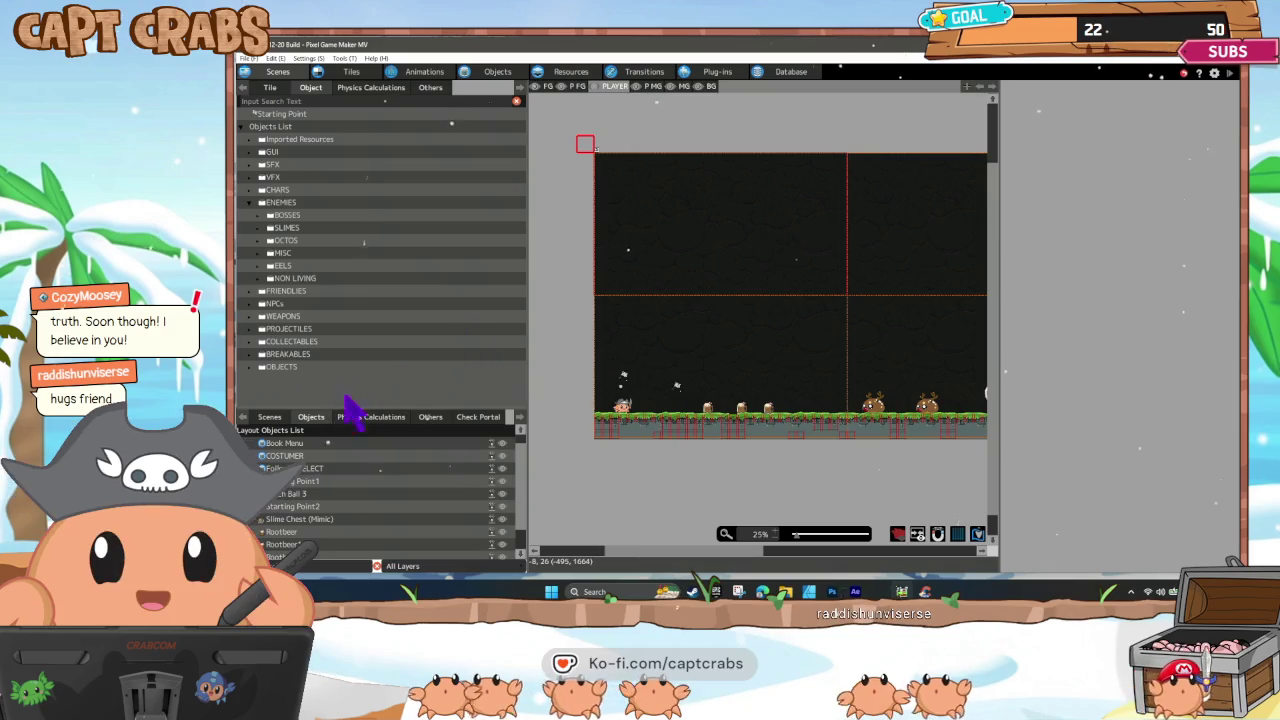
pyautogui.click(275, 420)
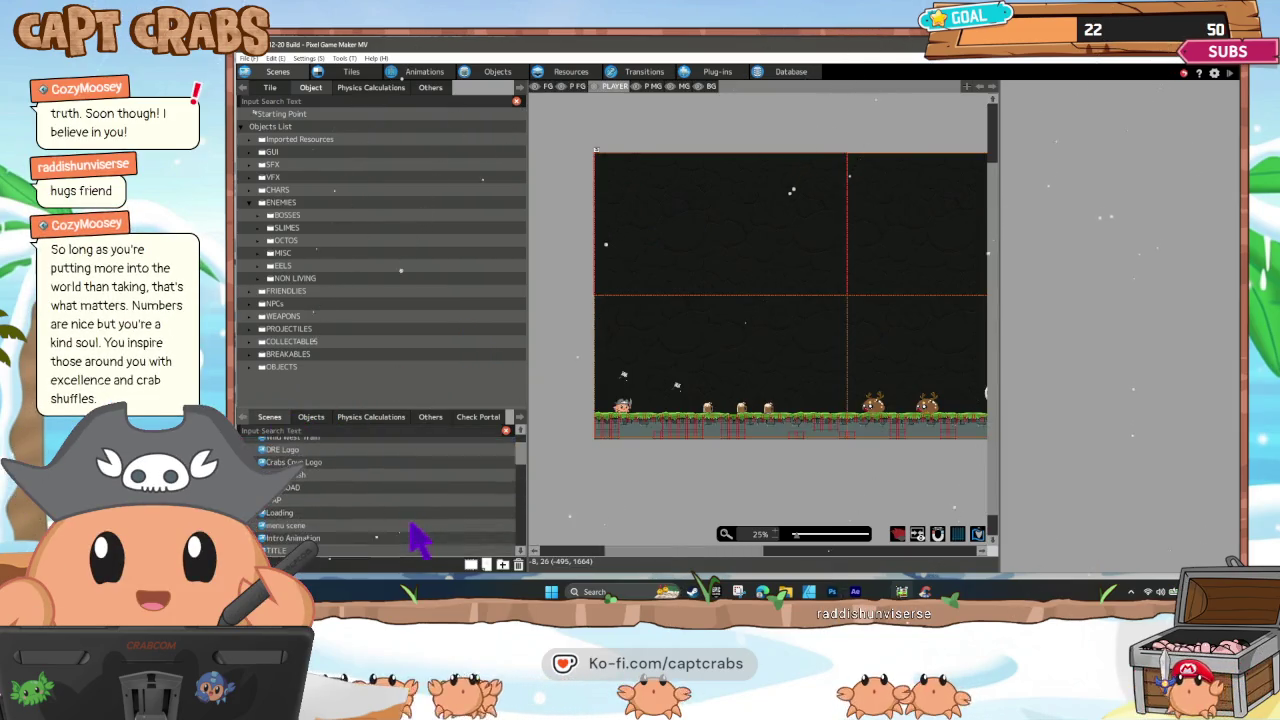
# Open the dark forest level scene and set it as the Start Scene.
pyautogui.scroll(-10, 393, 524)
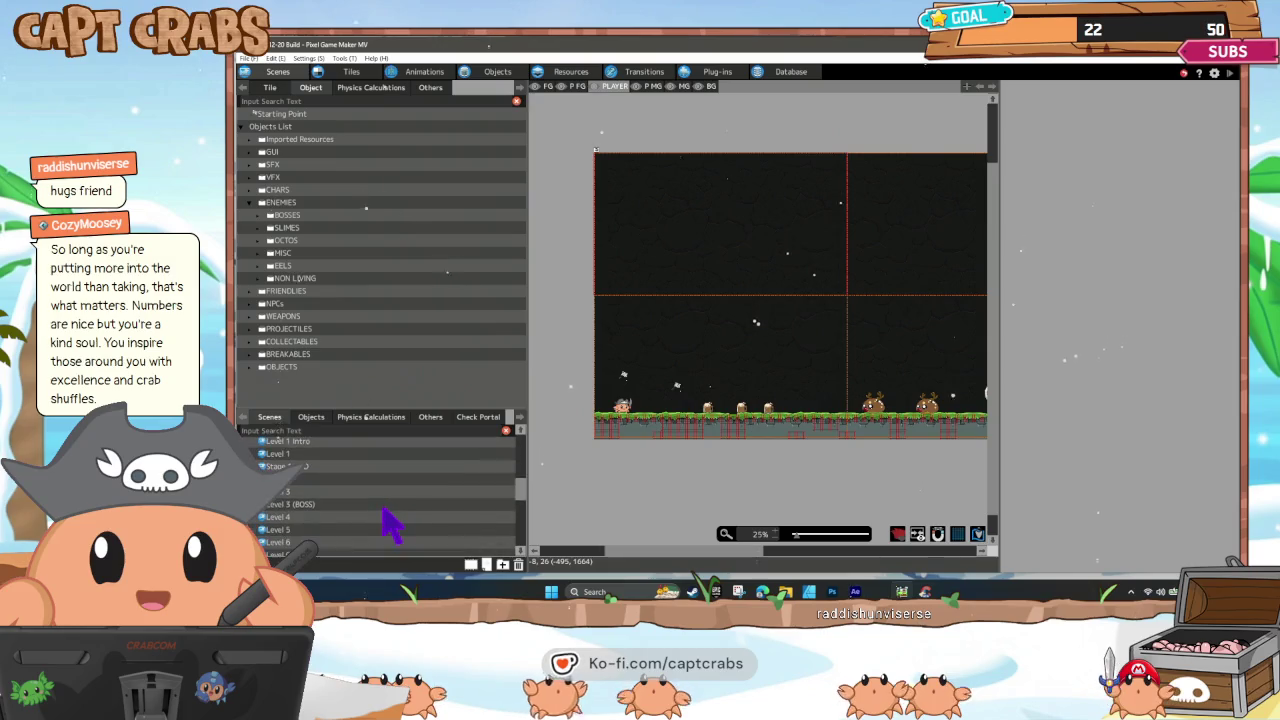
pyautogui.scroll(-2, 381, 508)
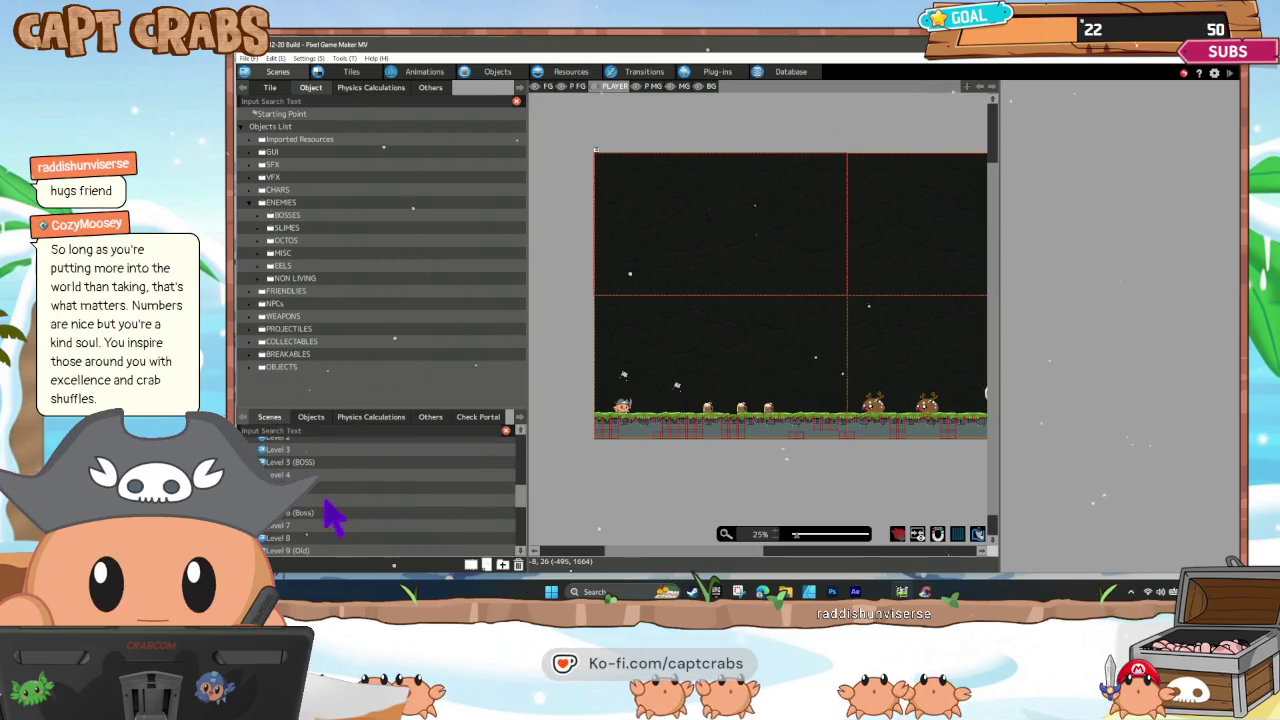
pyautogui.doubleClick(325, 500)
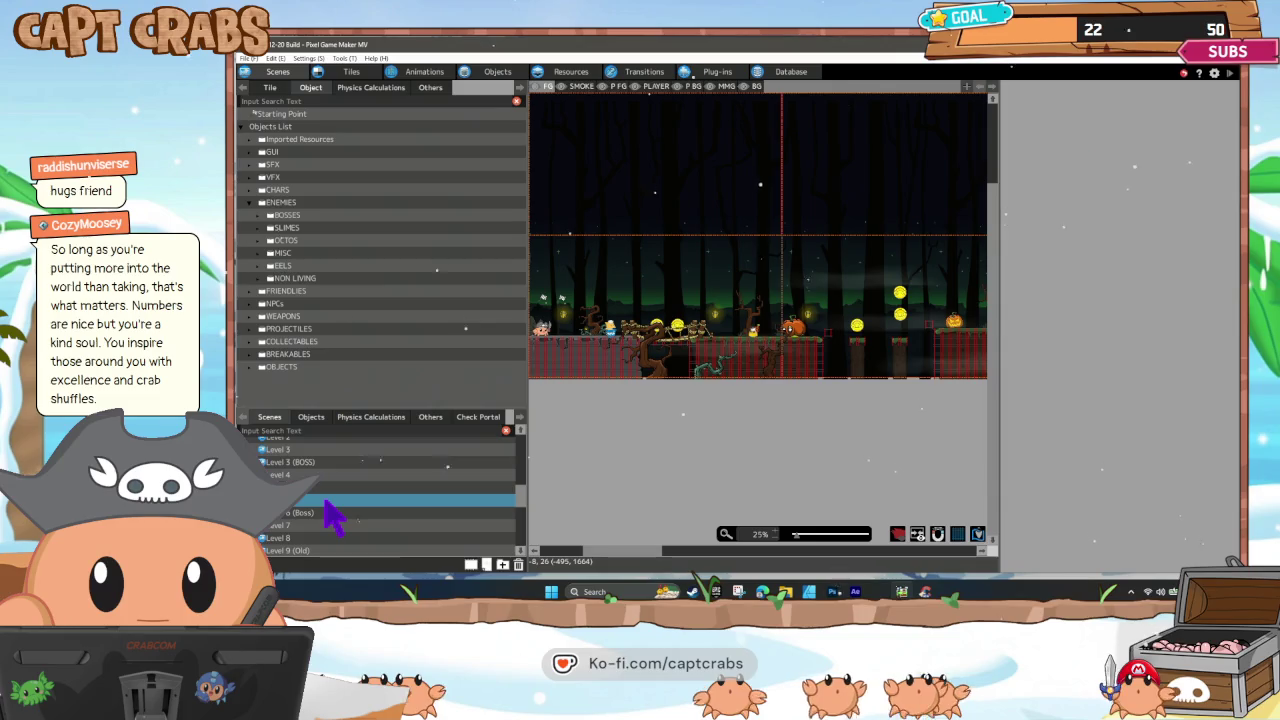
pyautogui.rightClick(325, 503)
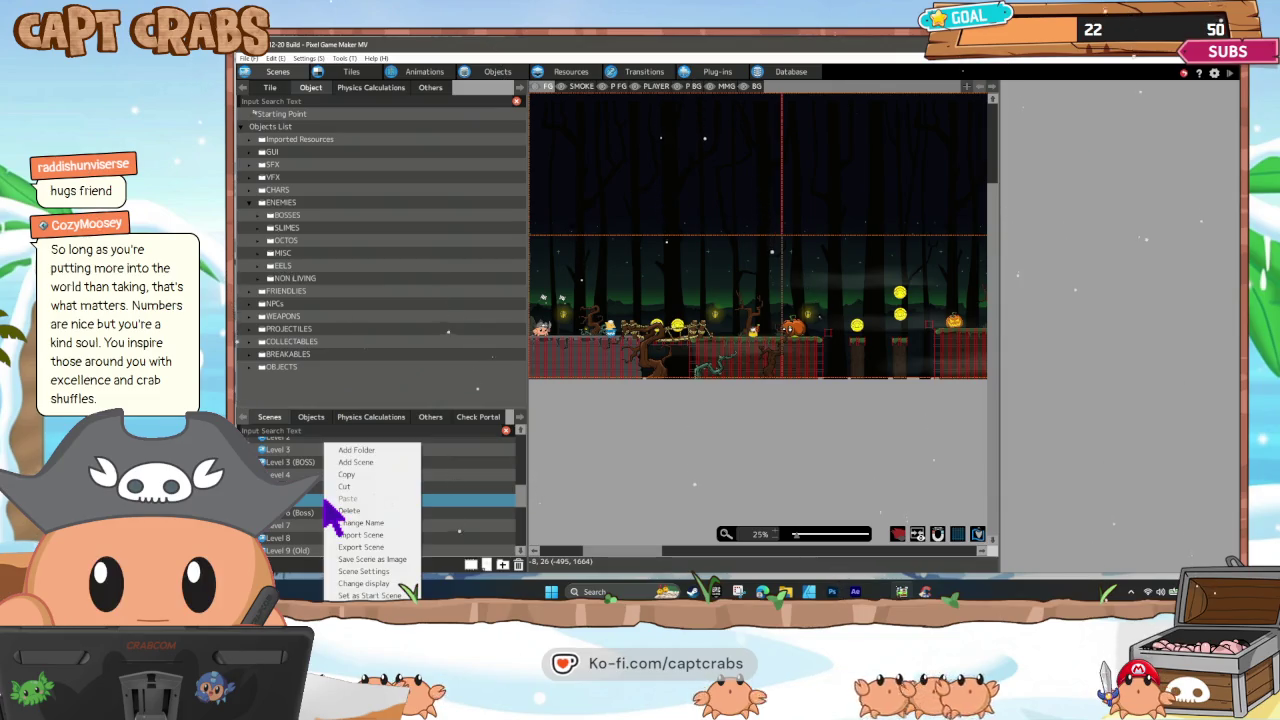
pyautogui.click(357, 595)
pyautogui.scroll(-1, 368, 540)
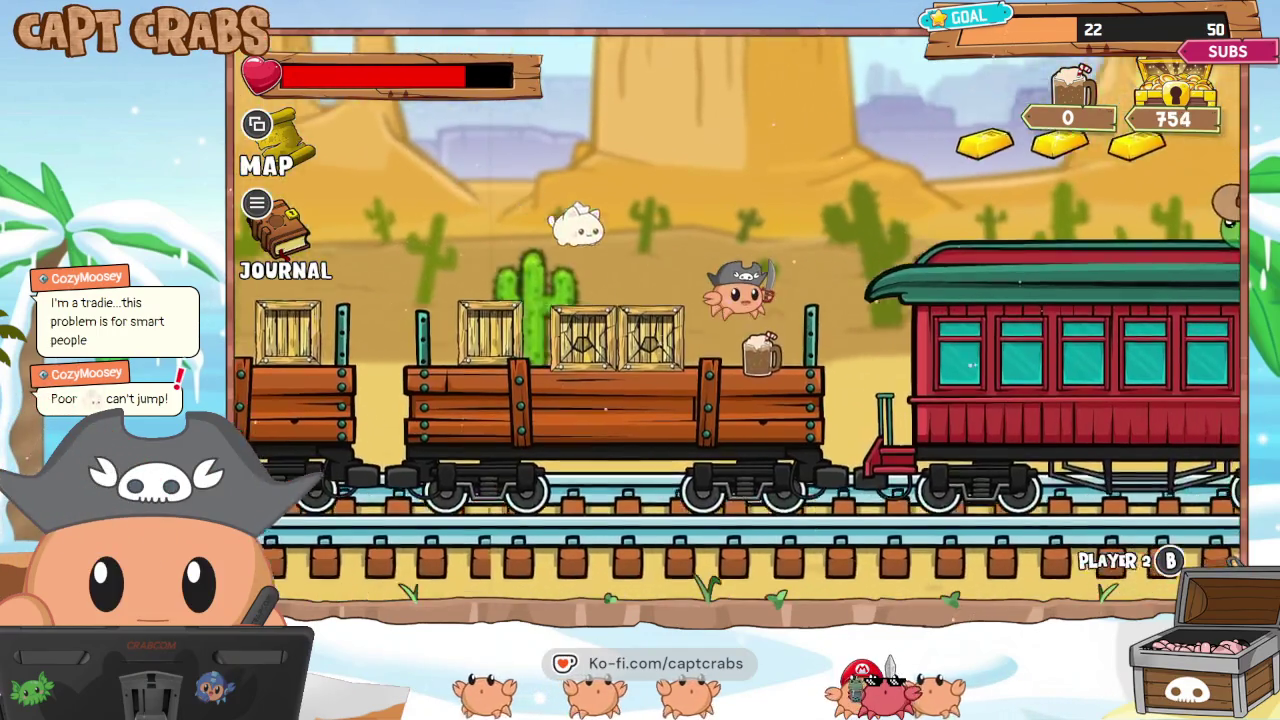
# Bring up the Treasury journal on the desert train level to see the 754 total.
pyautogui.press('Escape')
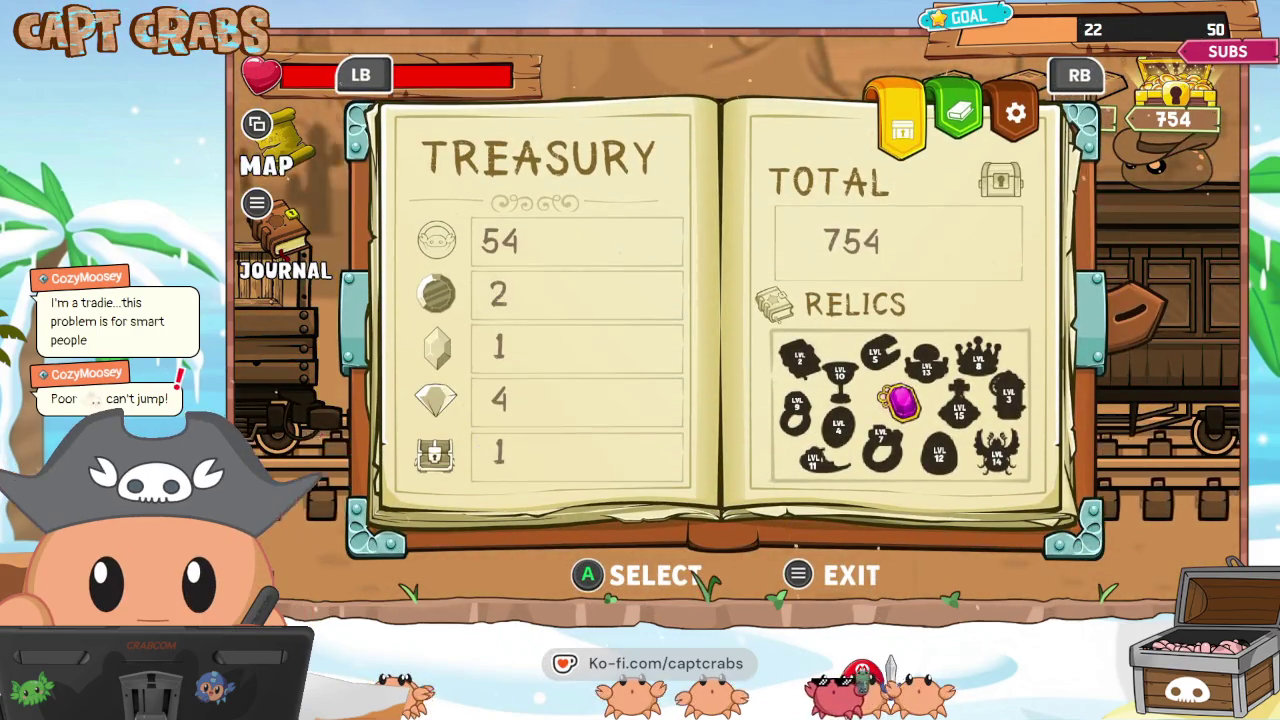
# Close the journal, later page to the settings tab and choose Exit Game to end the playtest.
pyautogui.press('Escape')
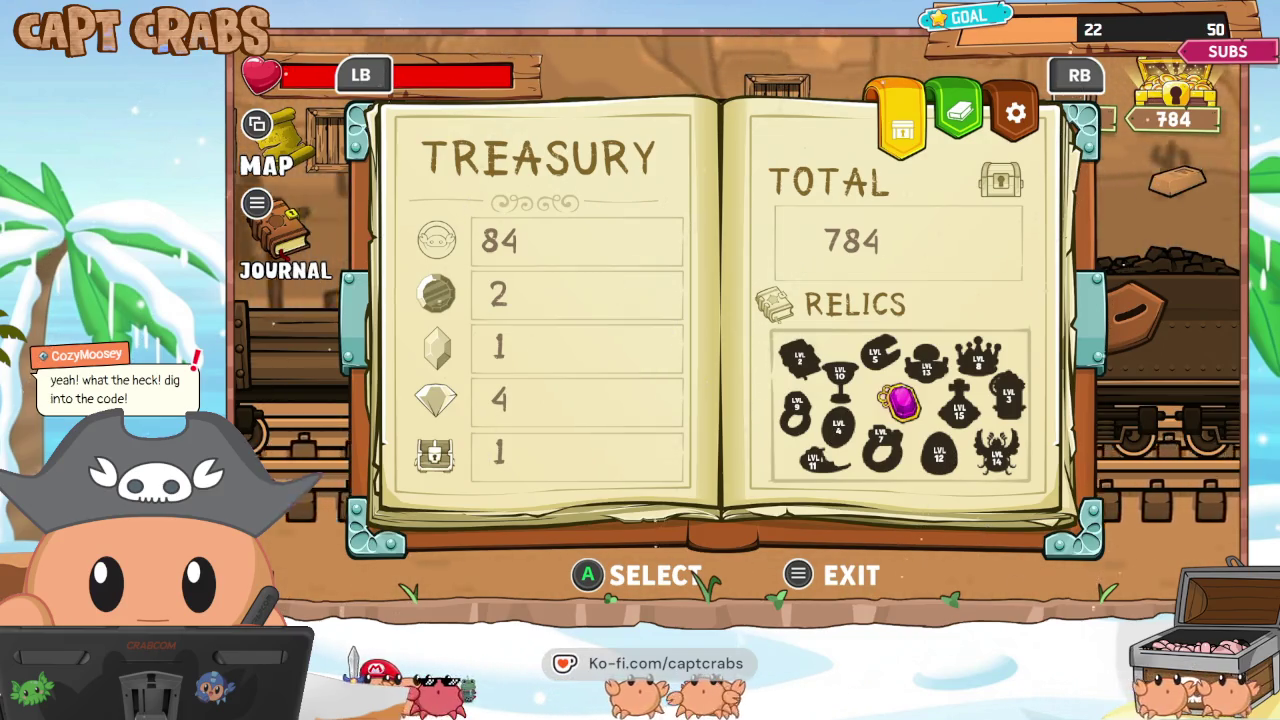
pyautogui.press('e')
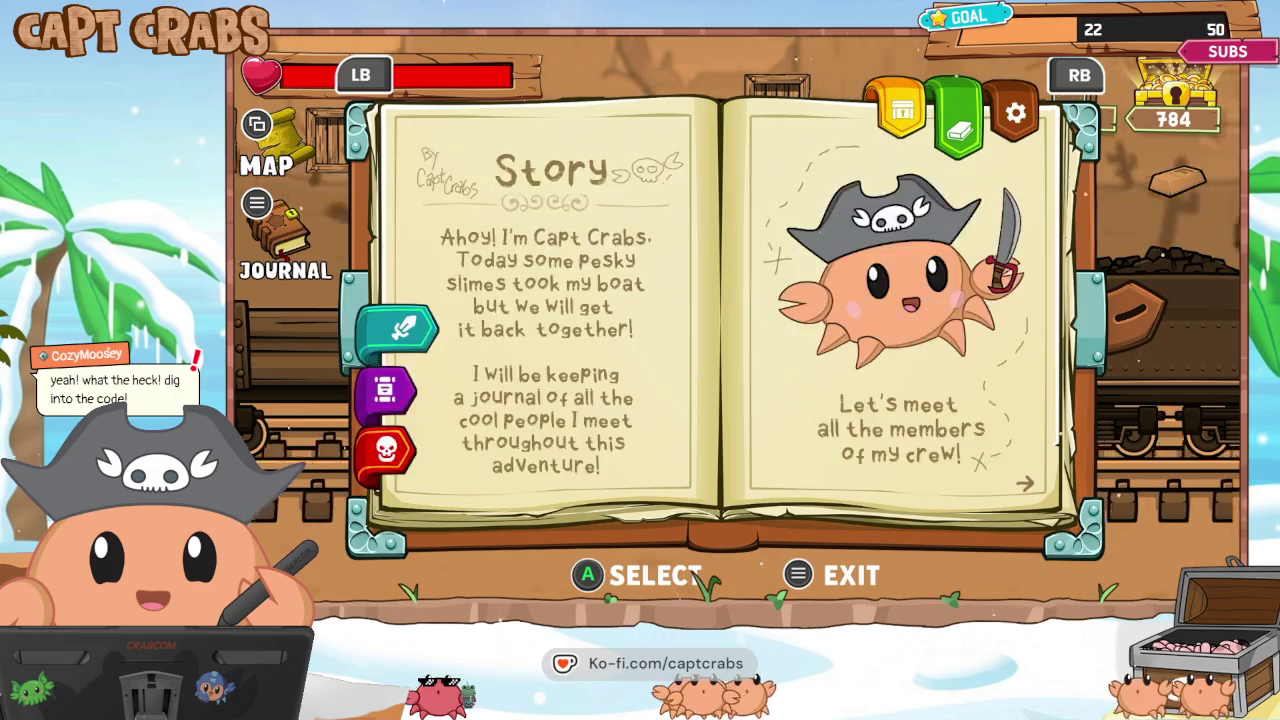
pyautogui.press('e')
pyautogui.press('Down')
pyautogui.press('Down')
pyautogui.press('Return')
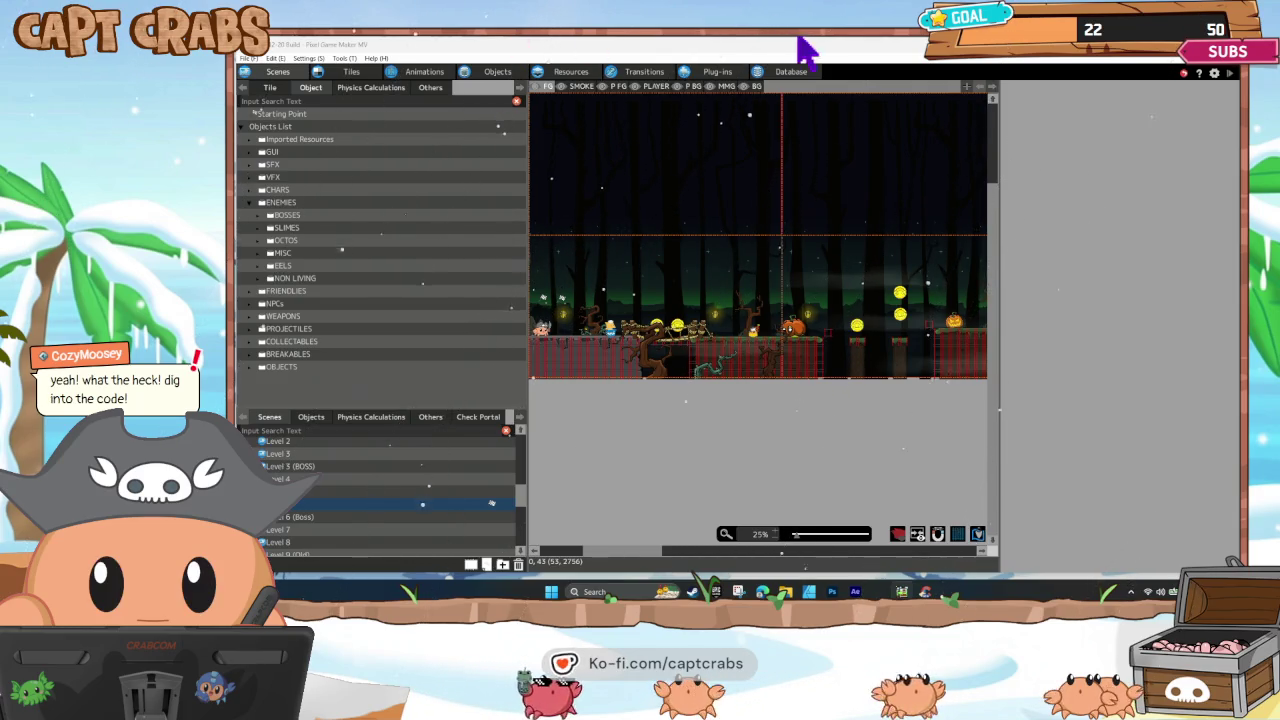
# In Capt Crabs' HEAL state, inspect the Rootbeer variable and HP change actions without editing them.
pyautogui.click(468, 70)
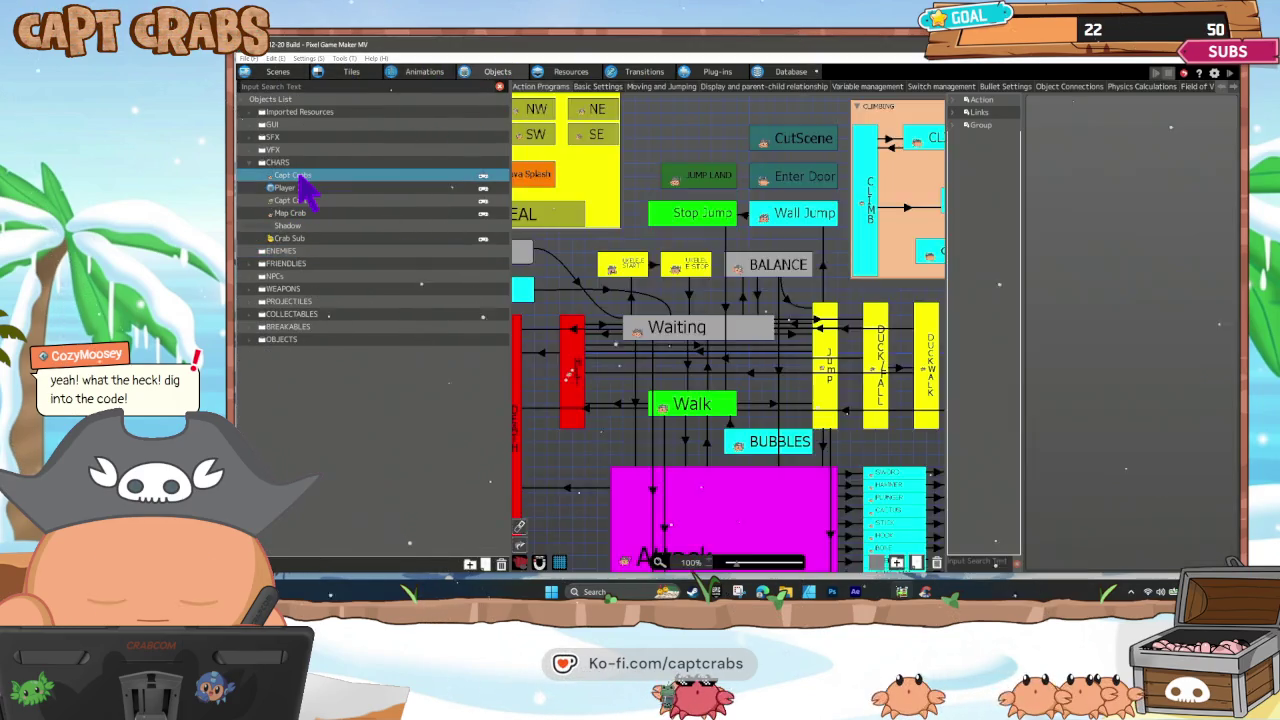
pyautogui.click(574, 297)
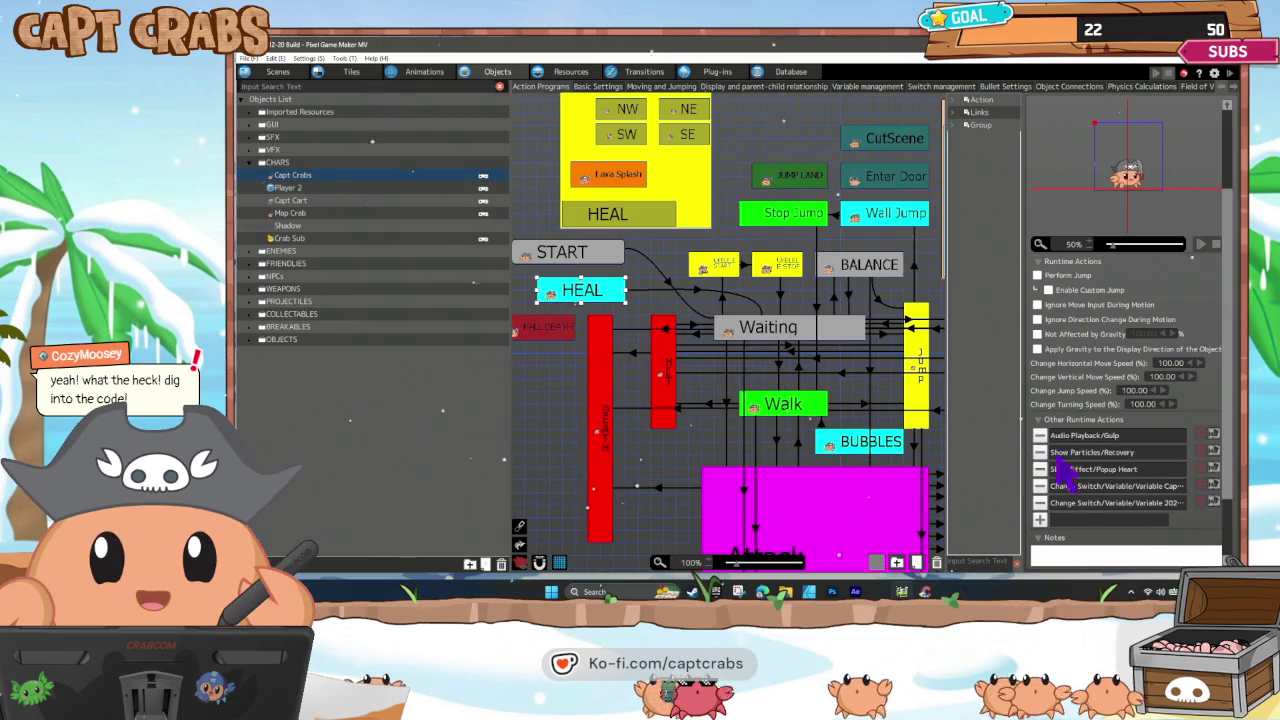
pyautogui.doubleClick(1110, 503)
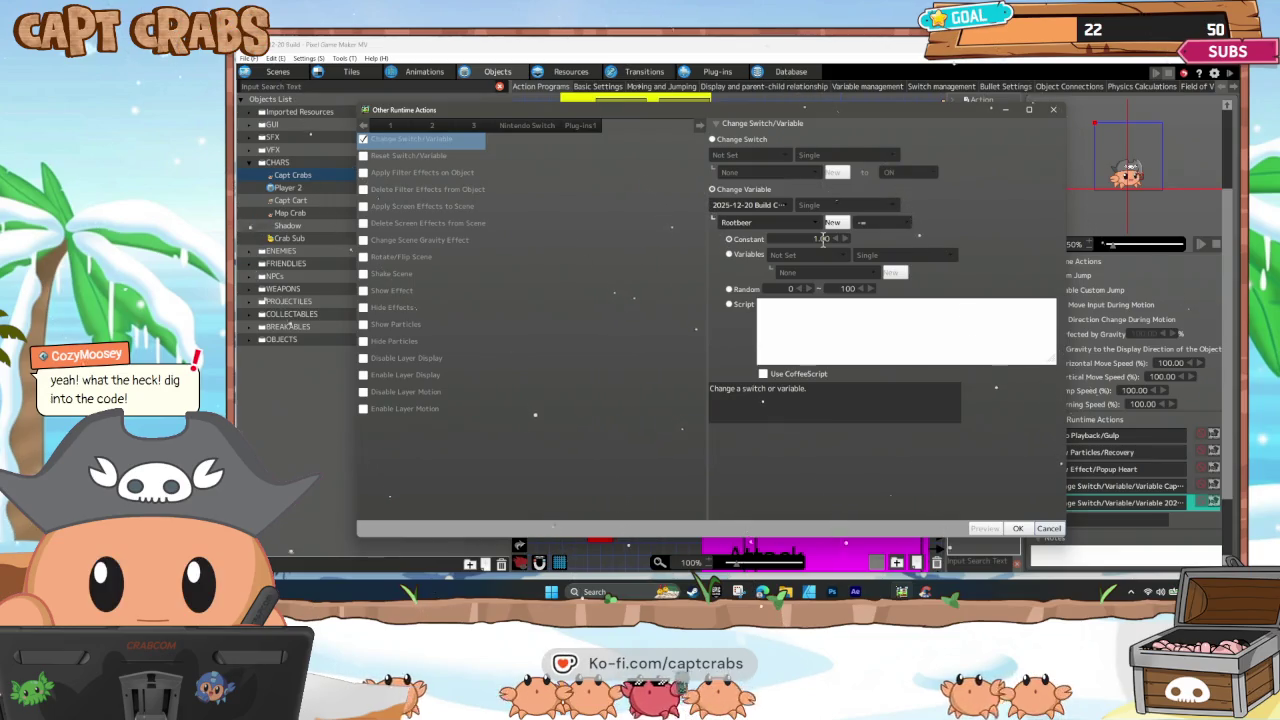
pyautogui.click(1049, 528)
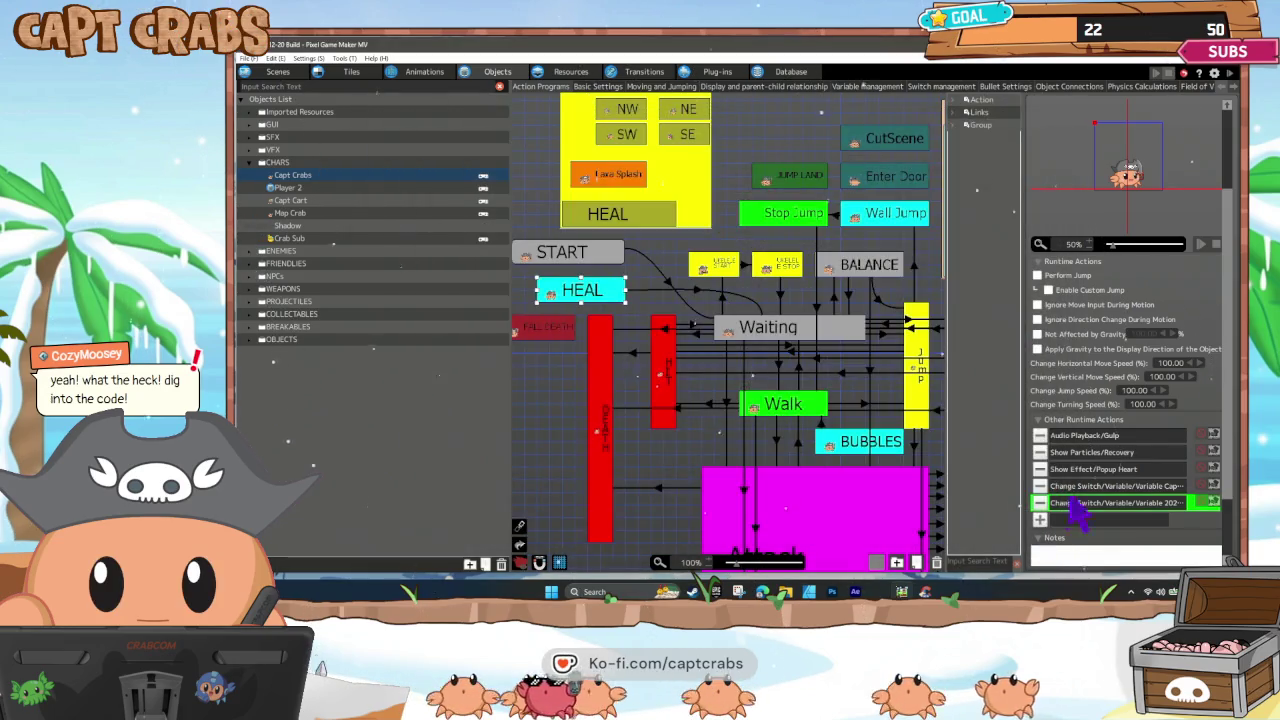
pyautogui.doubleClick(1110, 486)
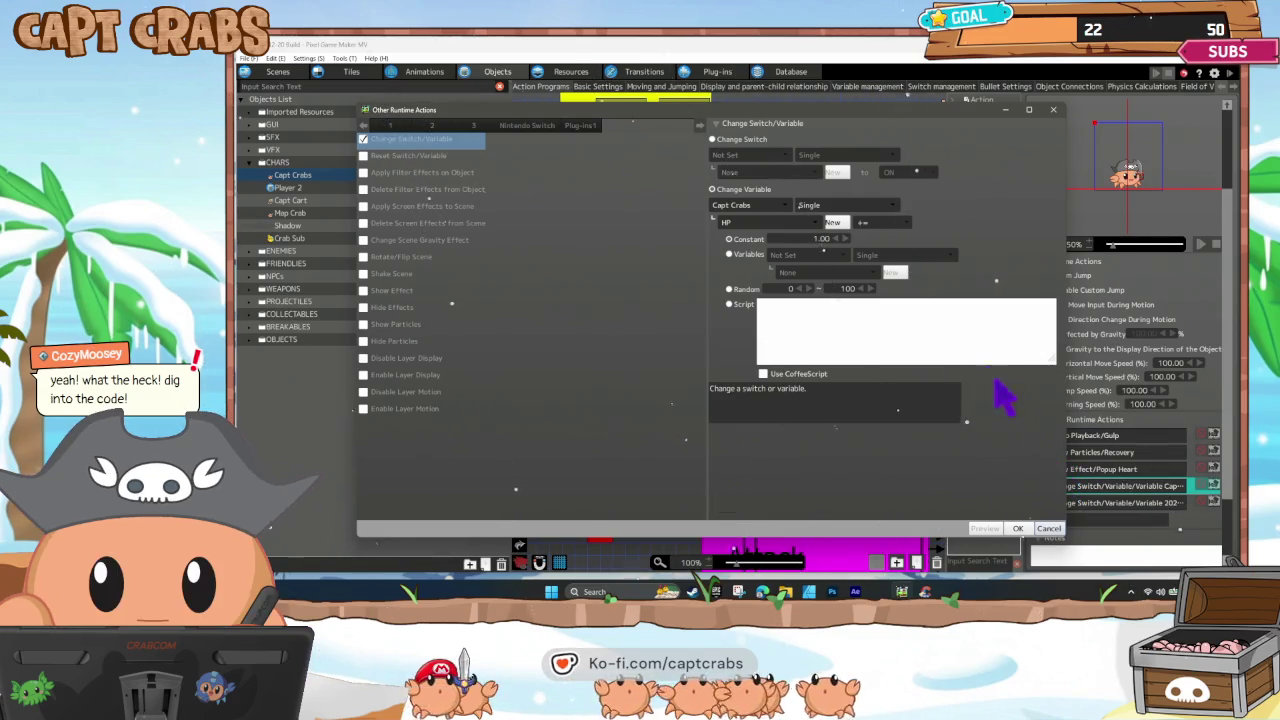
pyautogui.click(1050, 529)
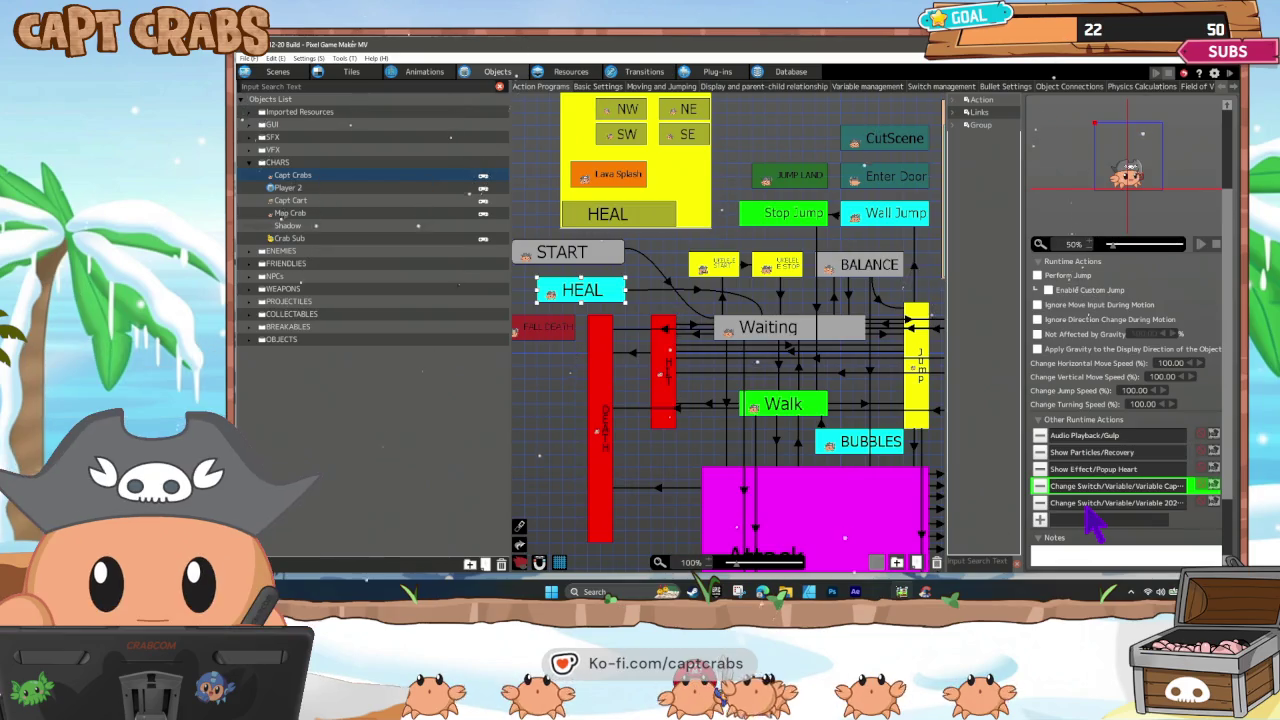
pyautogui.doubleClick(1089, 503)
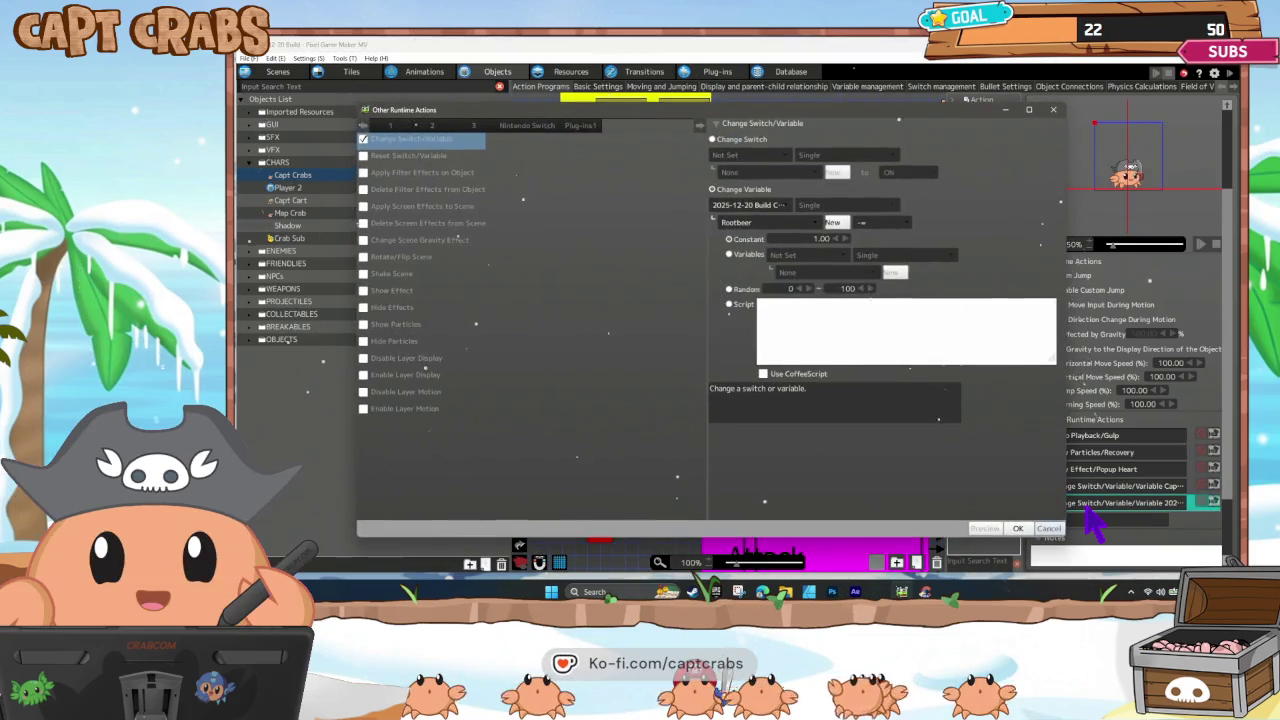
pyautogui.click(1046, 529)
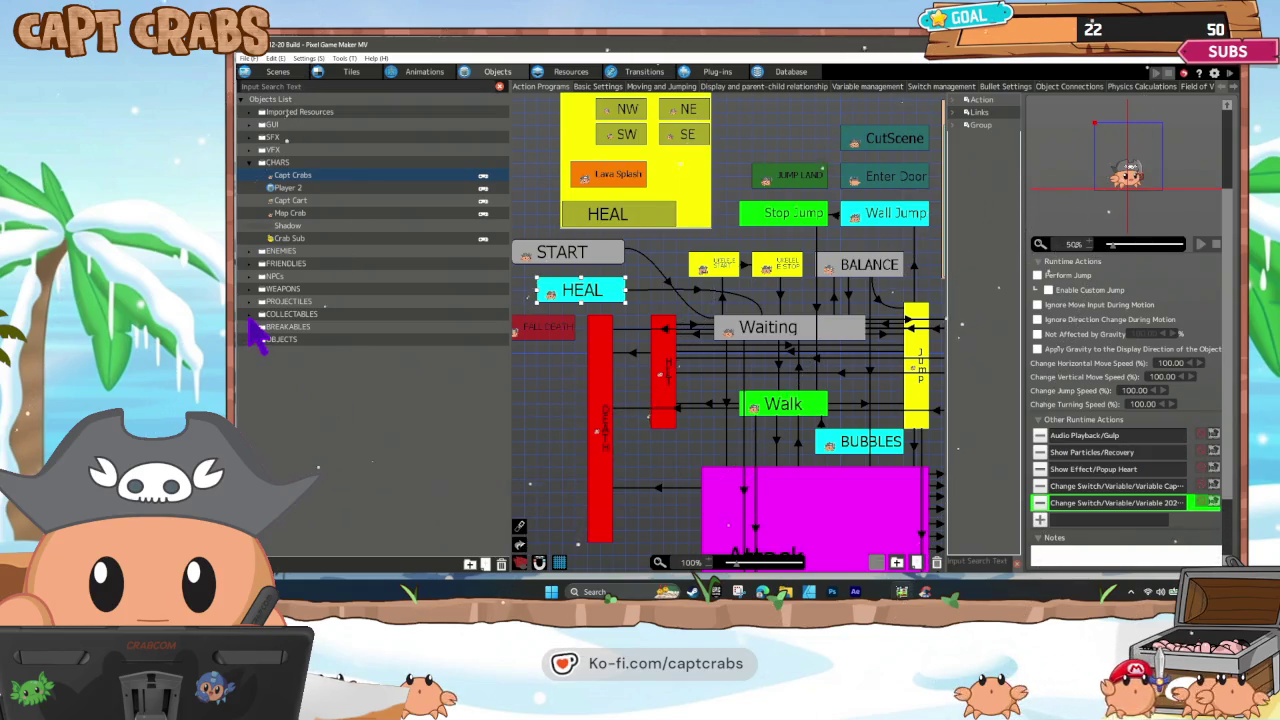
pyautogui.click(251, 316)
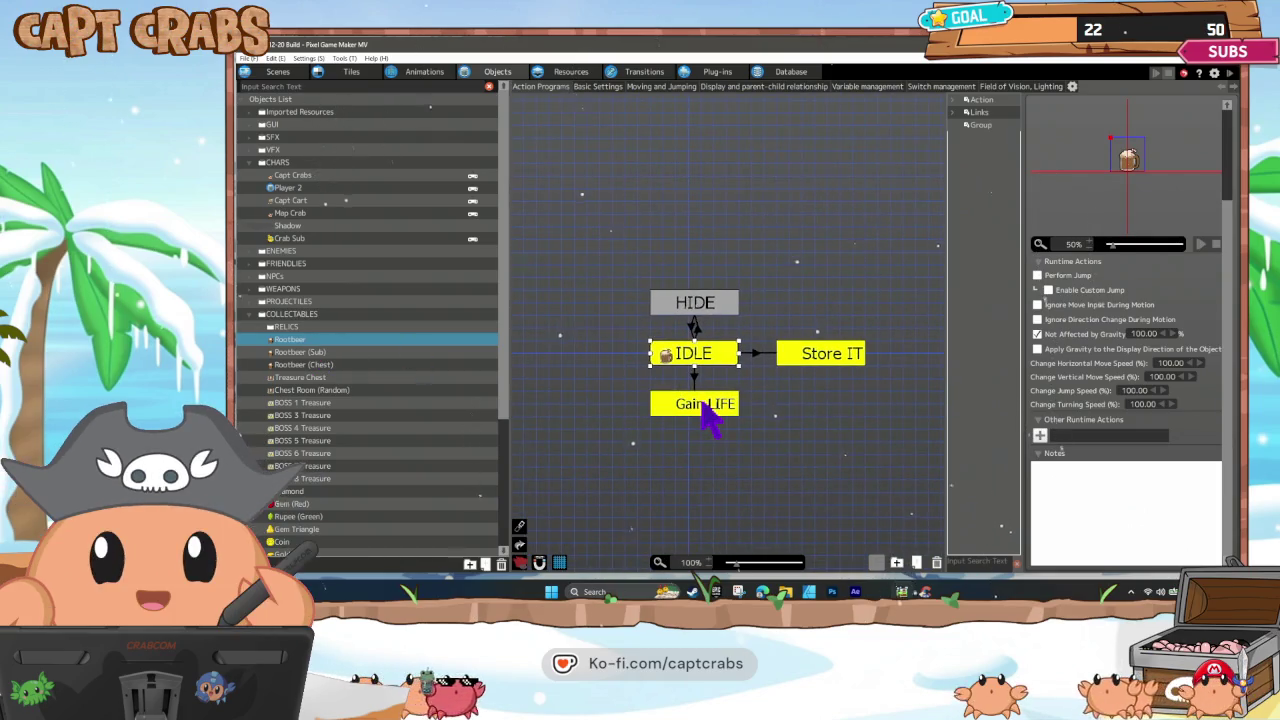
# Move the Rootbeer variable change to run second in the Rootbeer's Gain LIFE state.
pyautogui.click(705, 410)
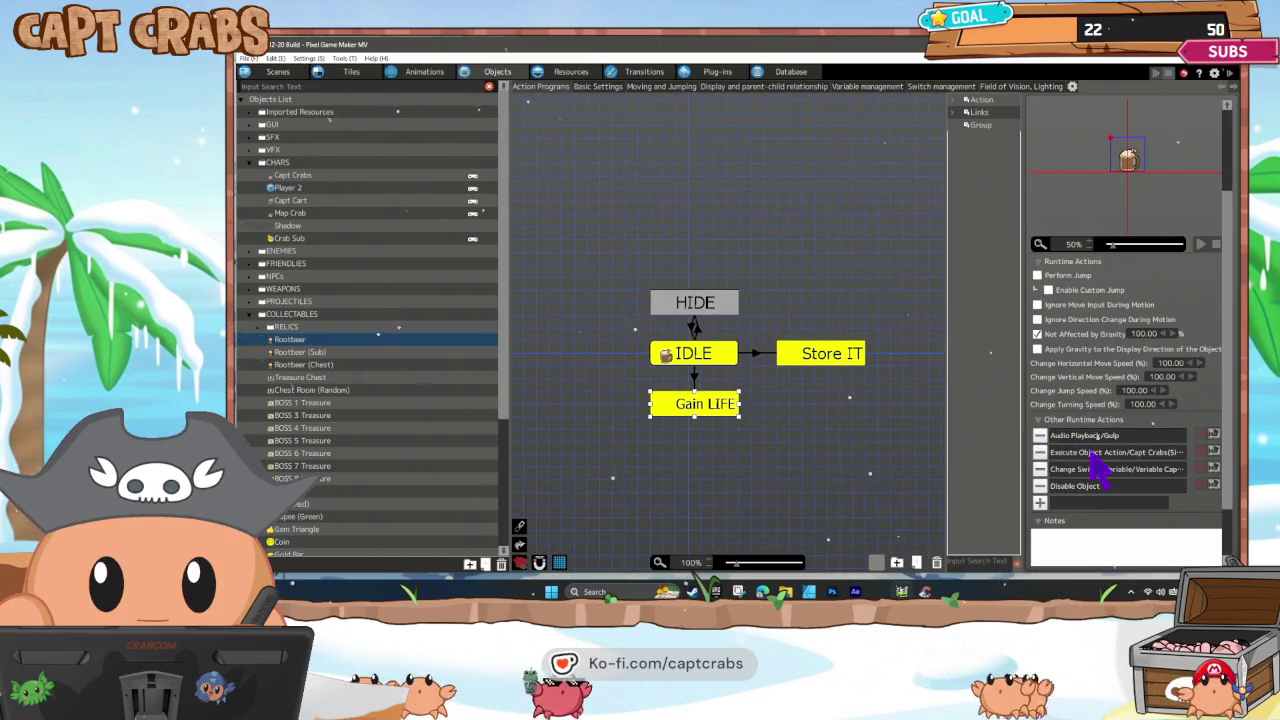
pyautogui.click(815, 360)
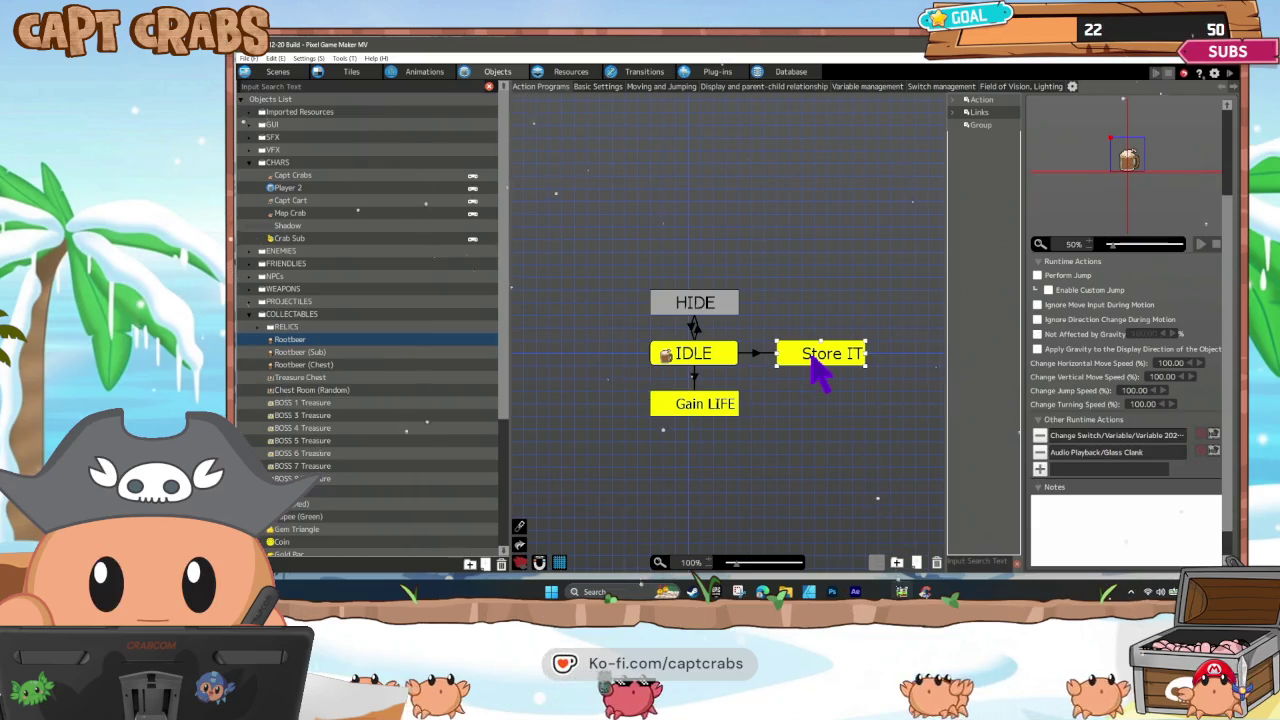
pyautogui.doubleClick(1092, 437)
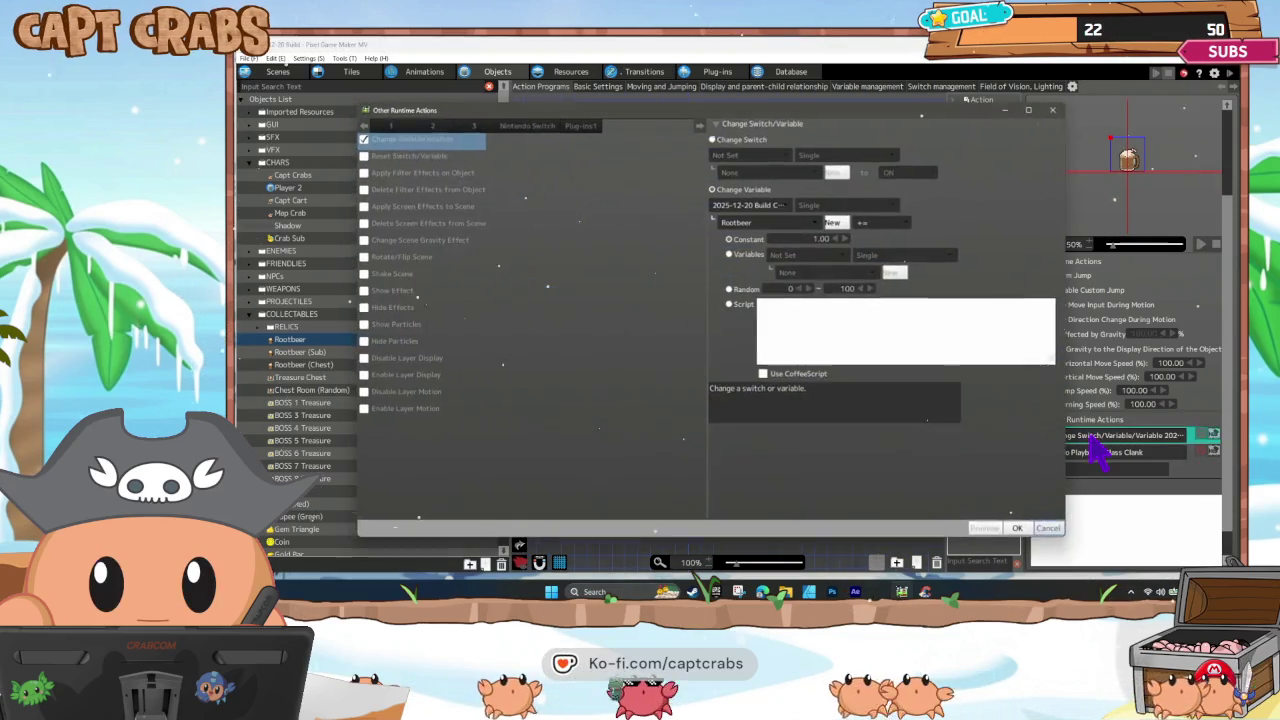
pyautogui.click(1050, 530)
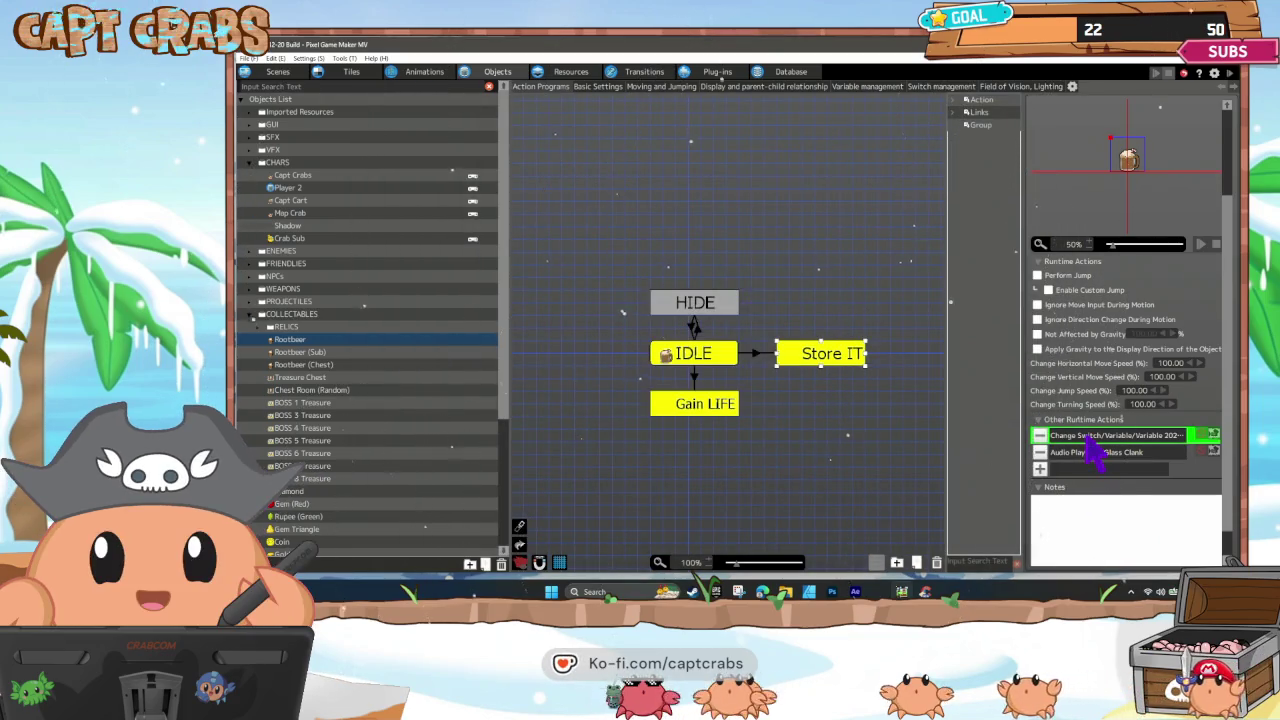
pyautogui.click(714, 408)
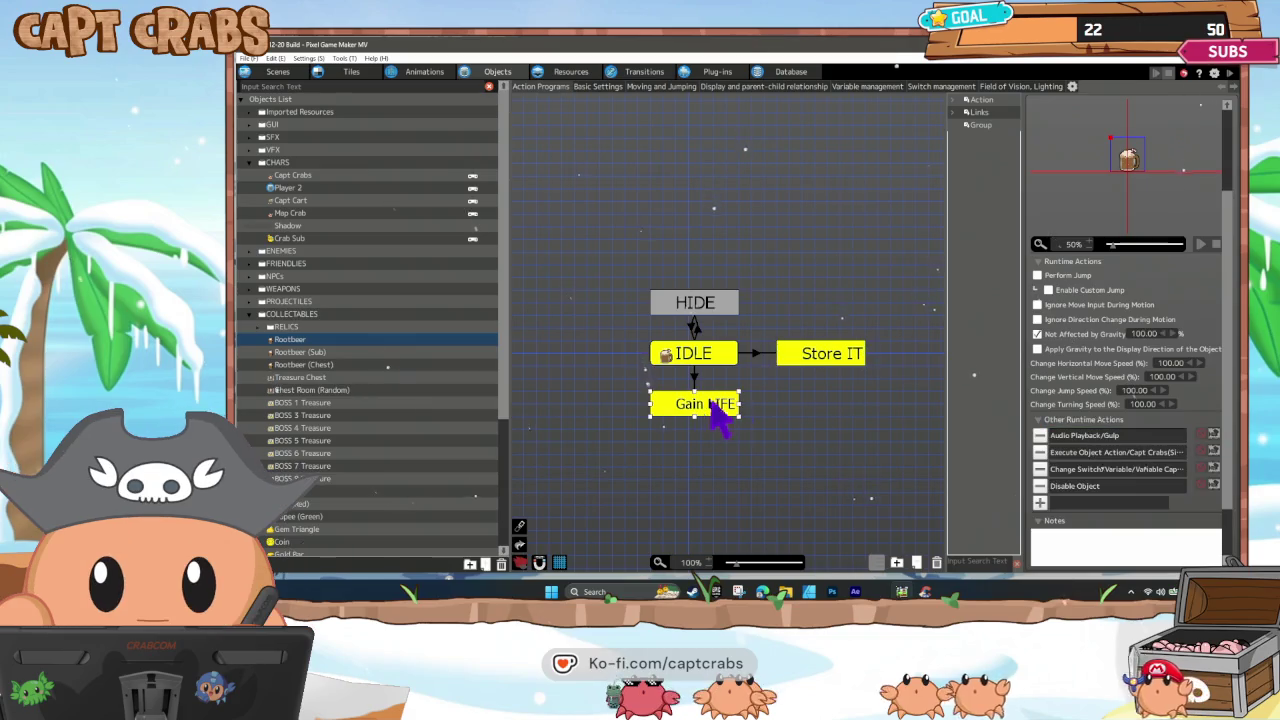
pyautogui.moveTo(1088, 502)
pyautogui.mouseDown()
pyautogui.moveTo(1090, 440)
pyautogui.moveTo(1090, 458)
pyautogui.mouseUp()
pyautogui.doubleClick(1080, 452)
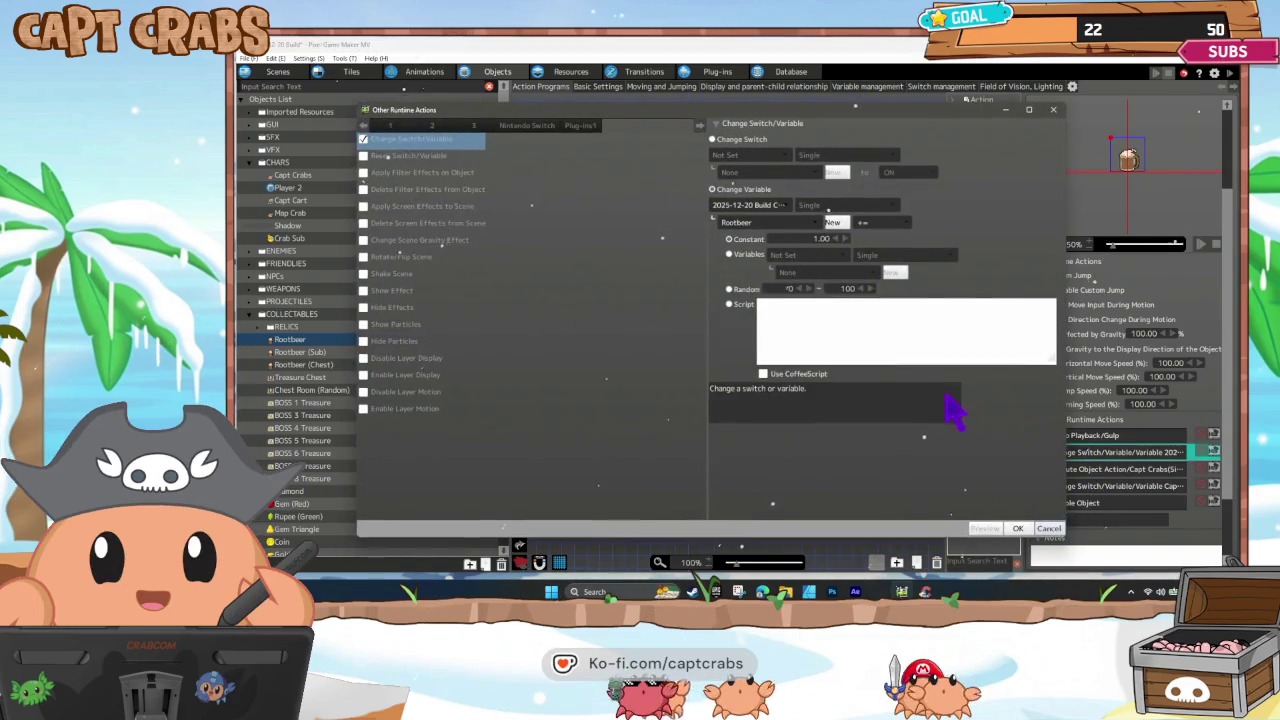
pyautogui.click(1045, 529)
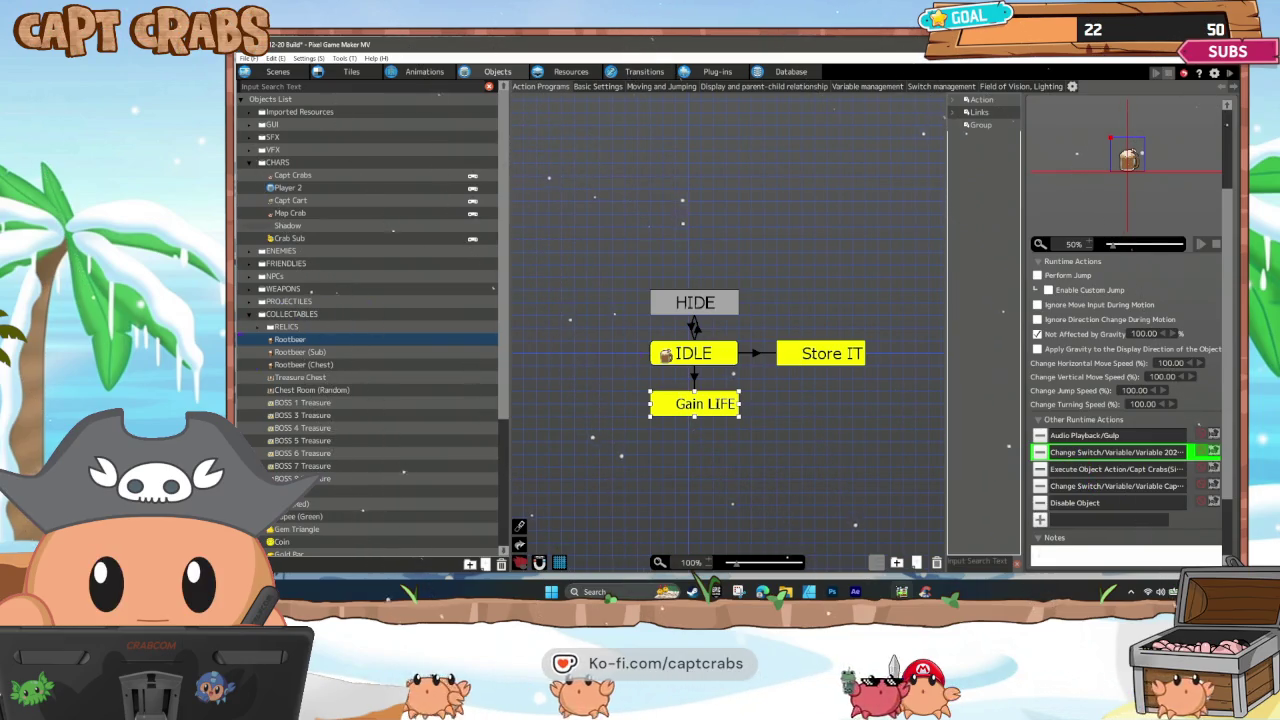
# Paste the variable-change action into Gain LIFE of Rootbeer (Sub) and Rootbeer (Chest), after the sound.
pyautogui.click(313, 352)
pyautogui.click(702, 398)
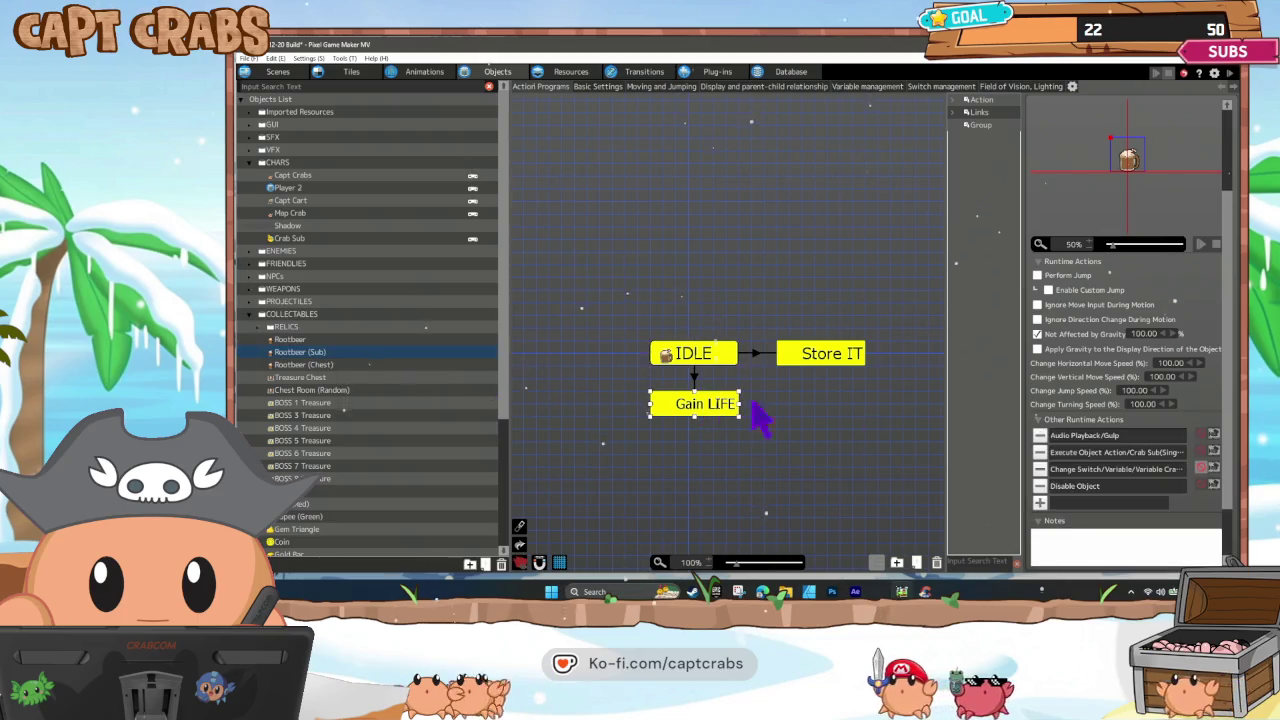
pyautogui.hotkey('ctrl', 'v')
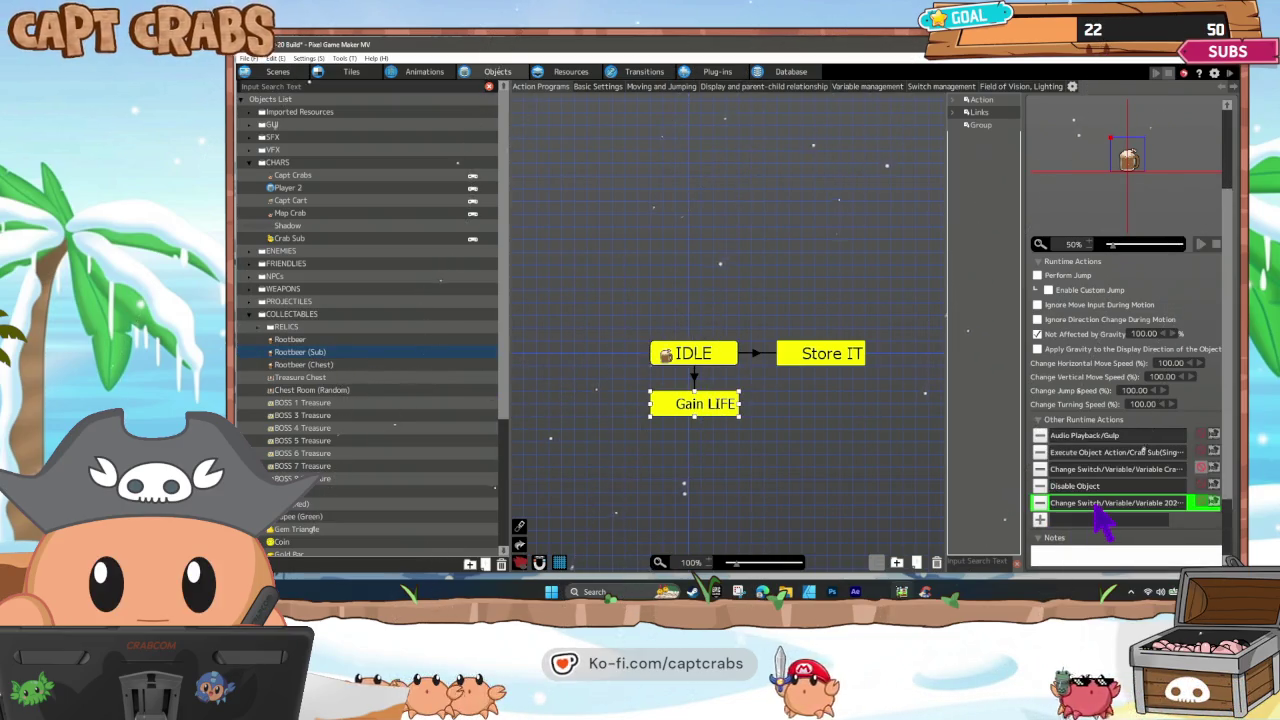
pyautogui.moveTo(1070, 503); pyautogui.dragTo(1095, 460)
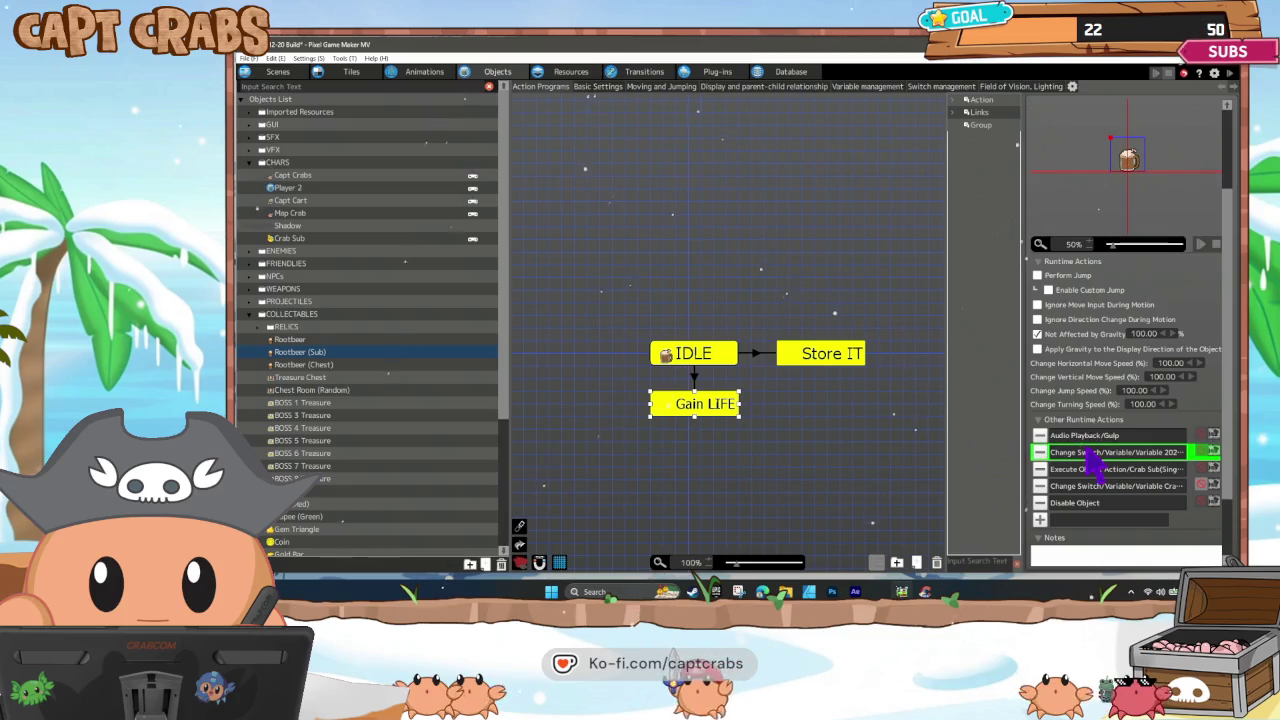
pyautogui.click(325, 365)
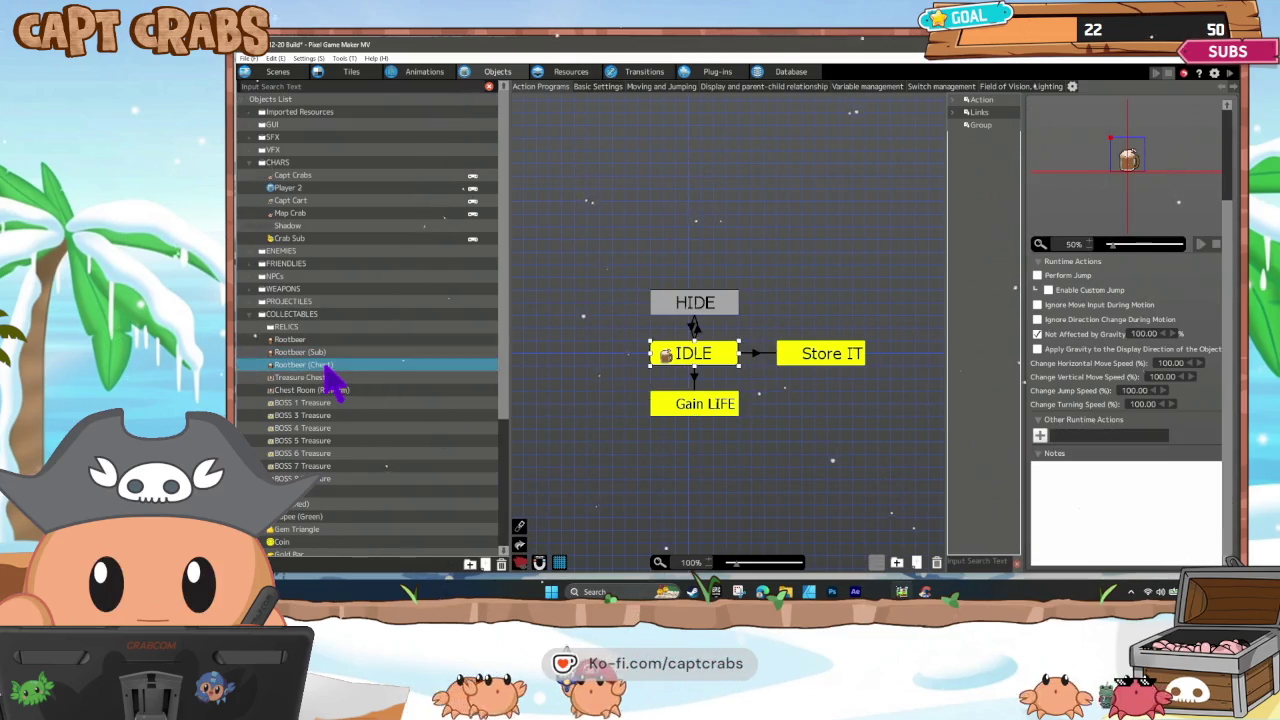
pyautogui.click(713, 401)
pyautogui.hotkey('ctrl', 'v')
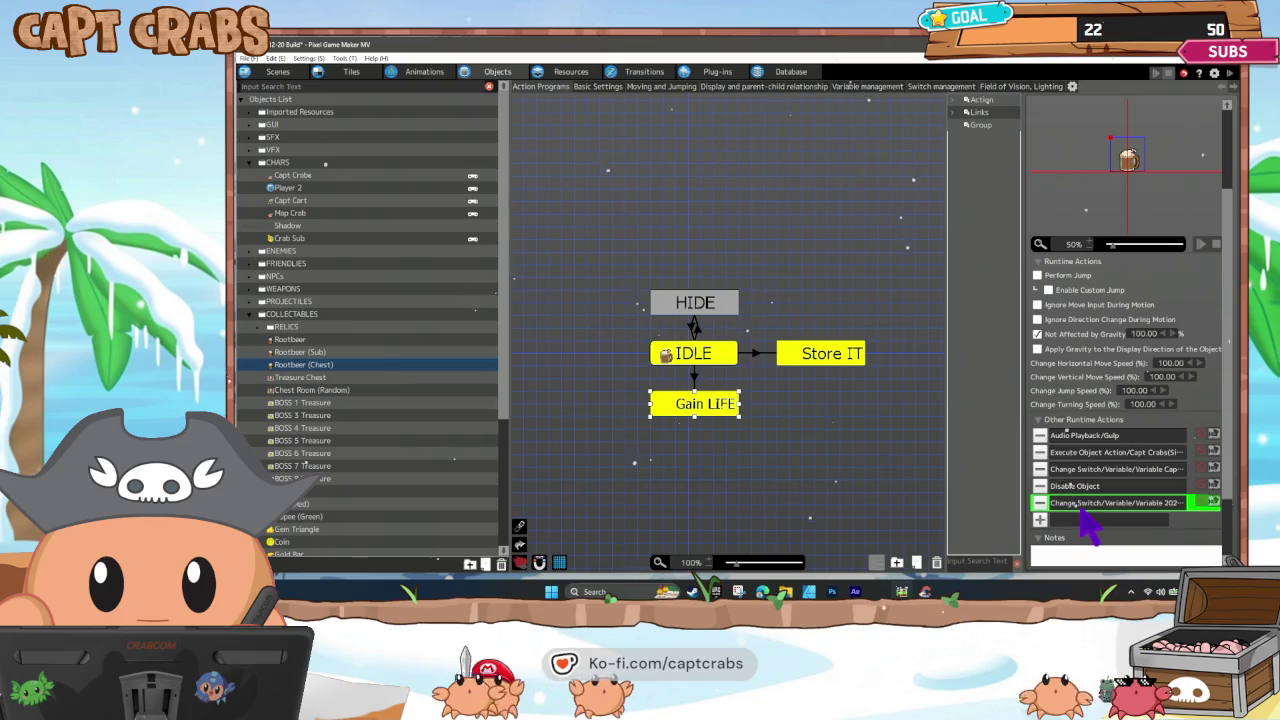
pyautogui.moveTo(1083, 507); pyautogui.dragTo(1084, 452)
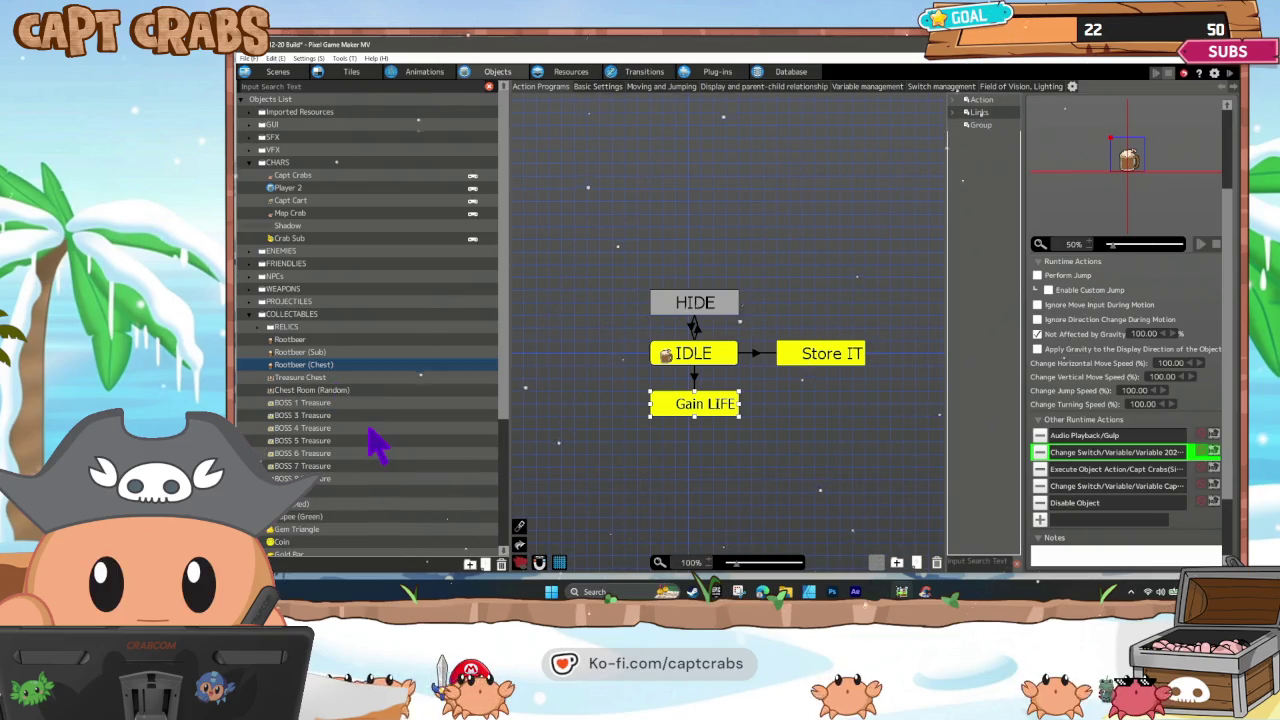
pyautogui.scroll(-1, 343, 425)
pyautogui.scroll(-5, 345, 440)
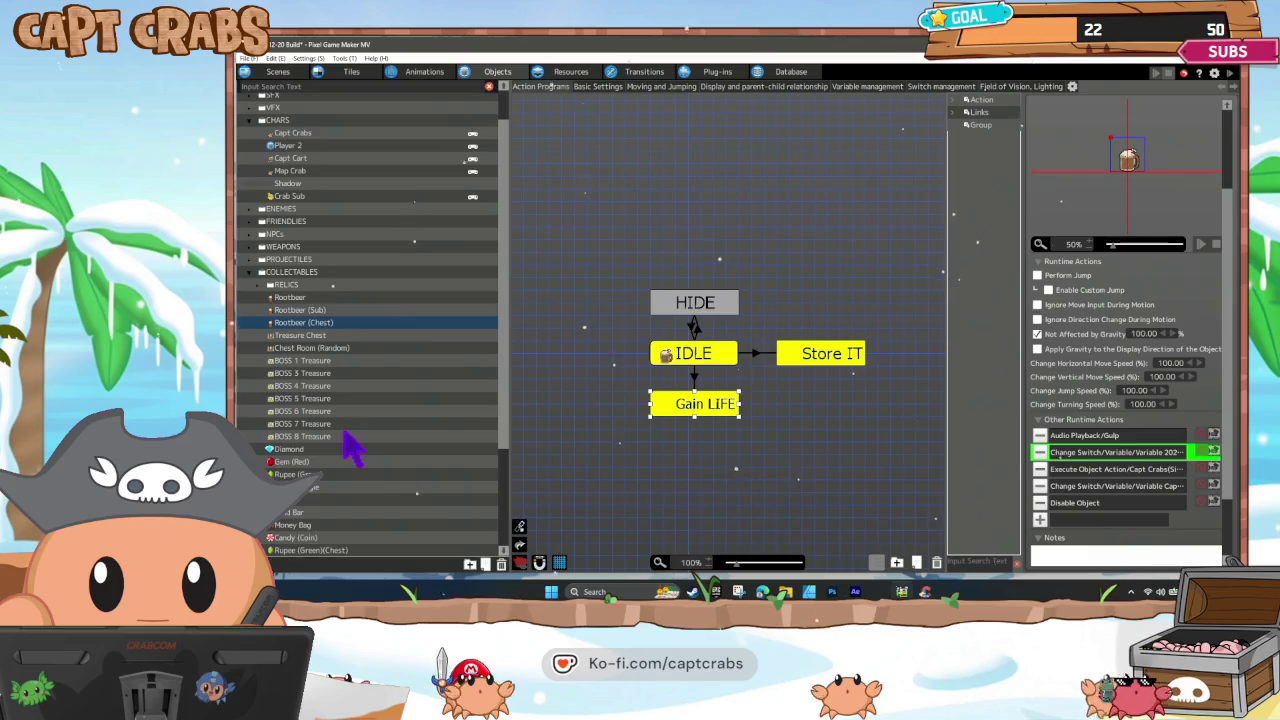
pyautogui.scroll(5, 350, 450)
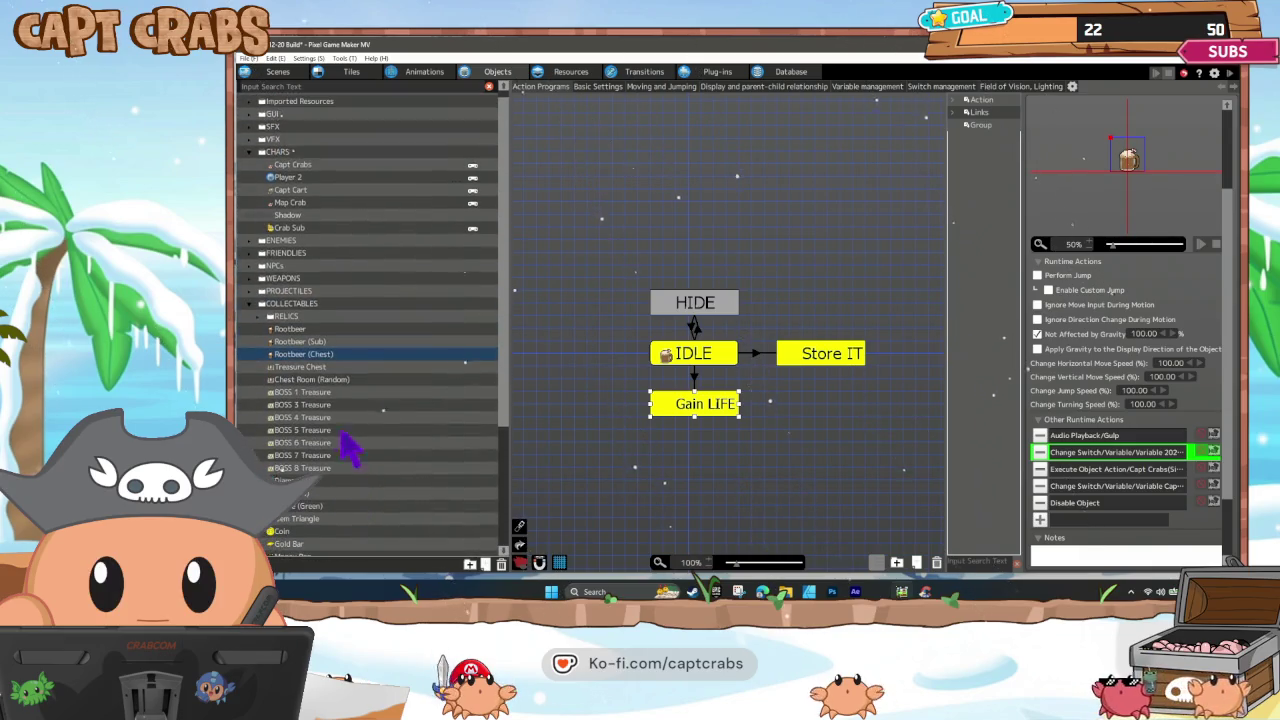
pyautogui.click(251, 304)
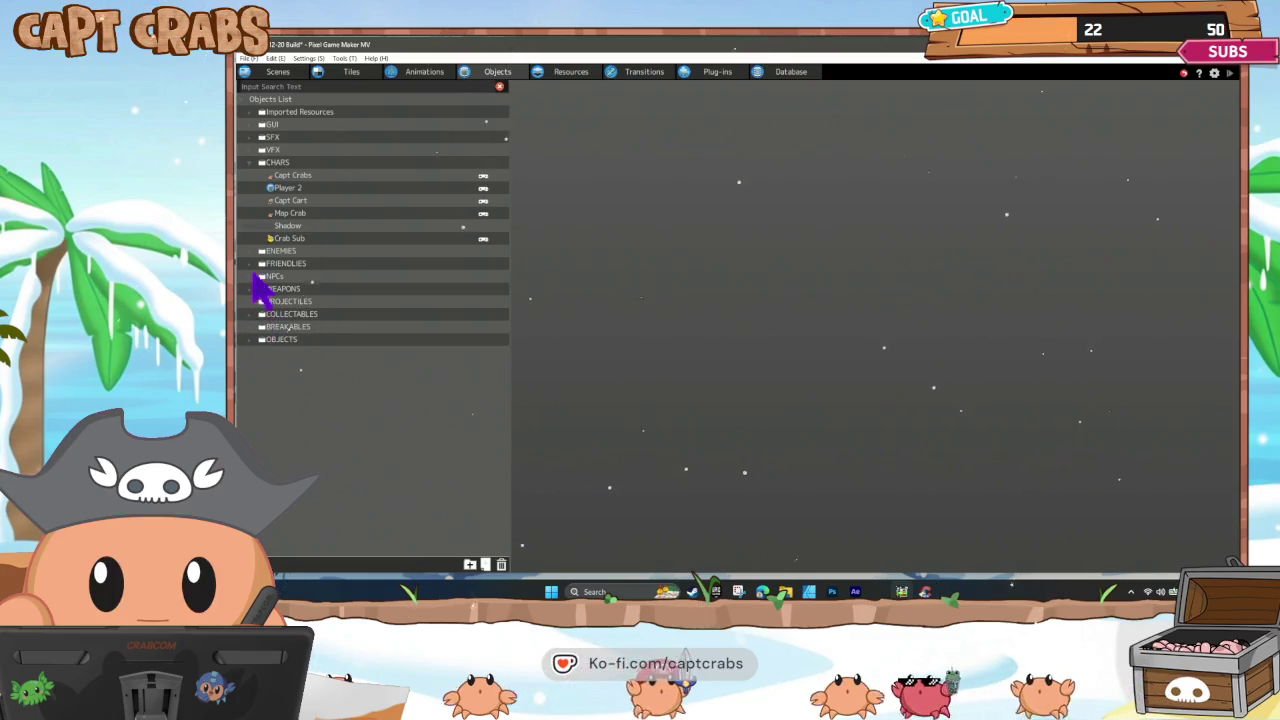
# Open the Barrel under BREAKABLES and check its Rootbeer state generates Rootbeer (Chest).
pyautogui.click(250, 326)
pyautogui.click(285, 340)
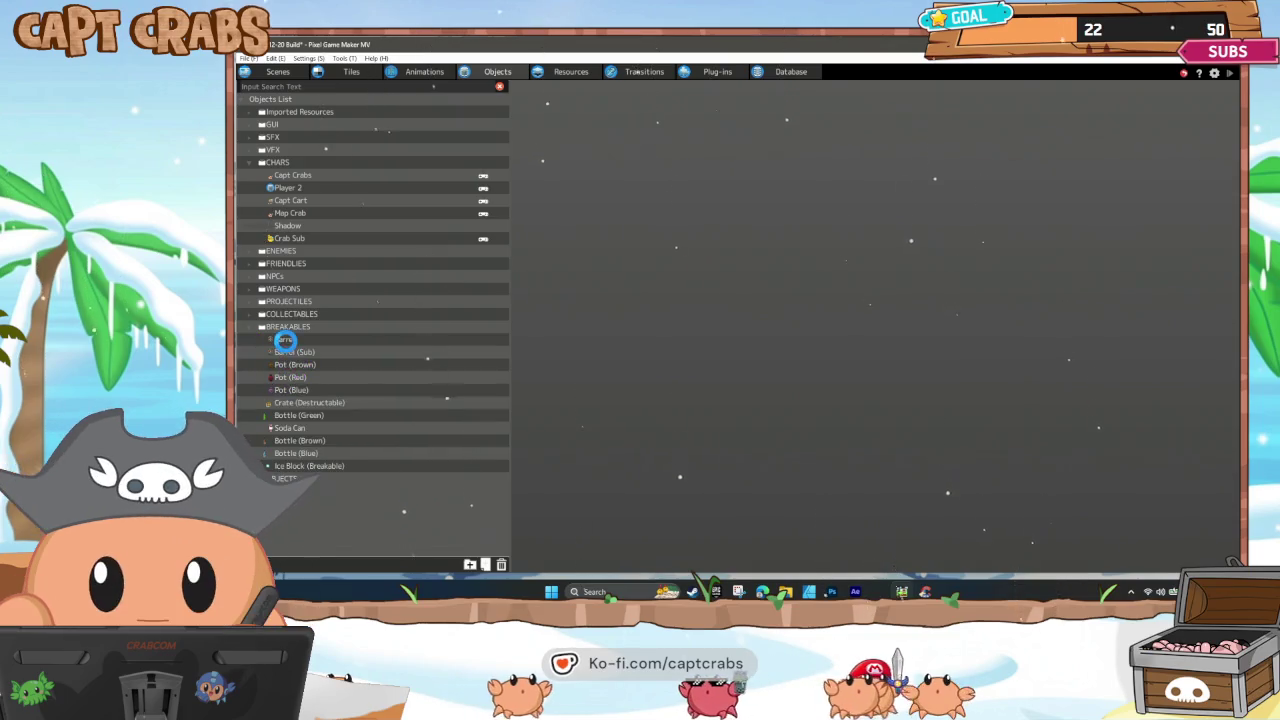
pyautogui.click(829, 318)
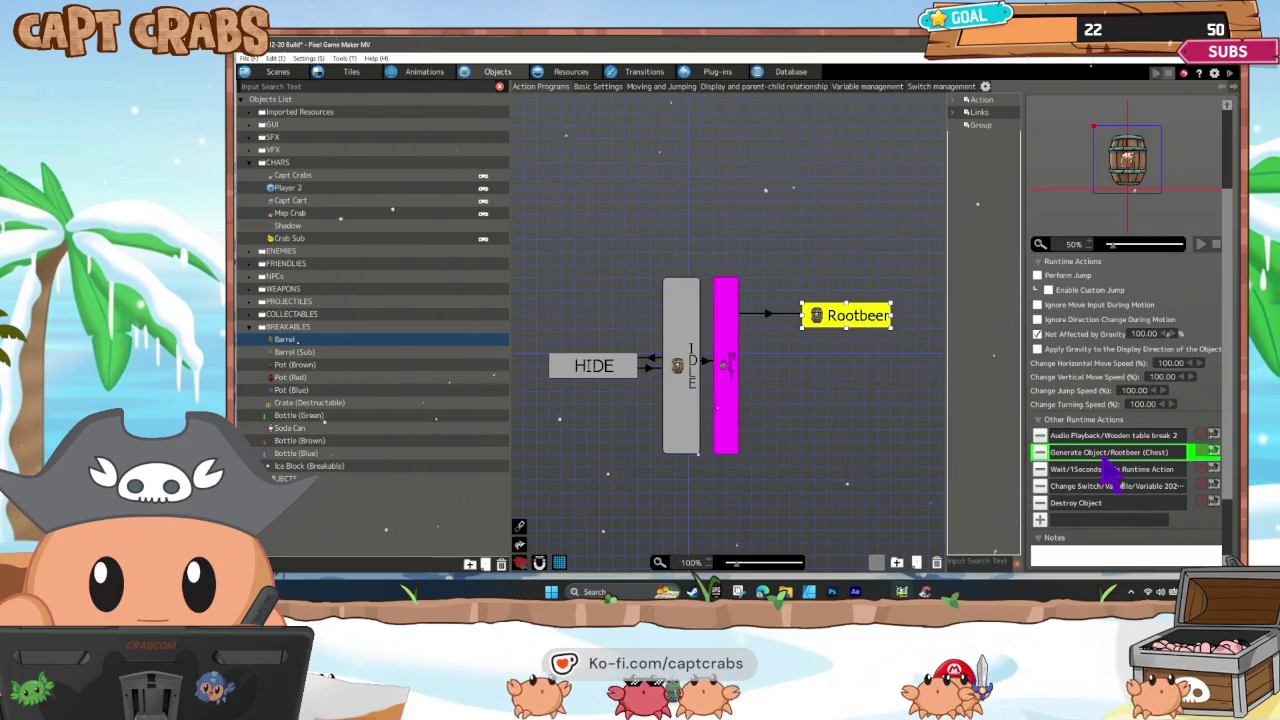
pyautogui.click(632, 306)
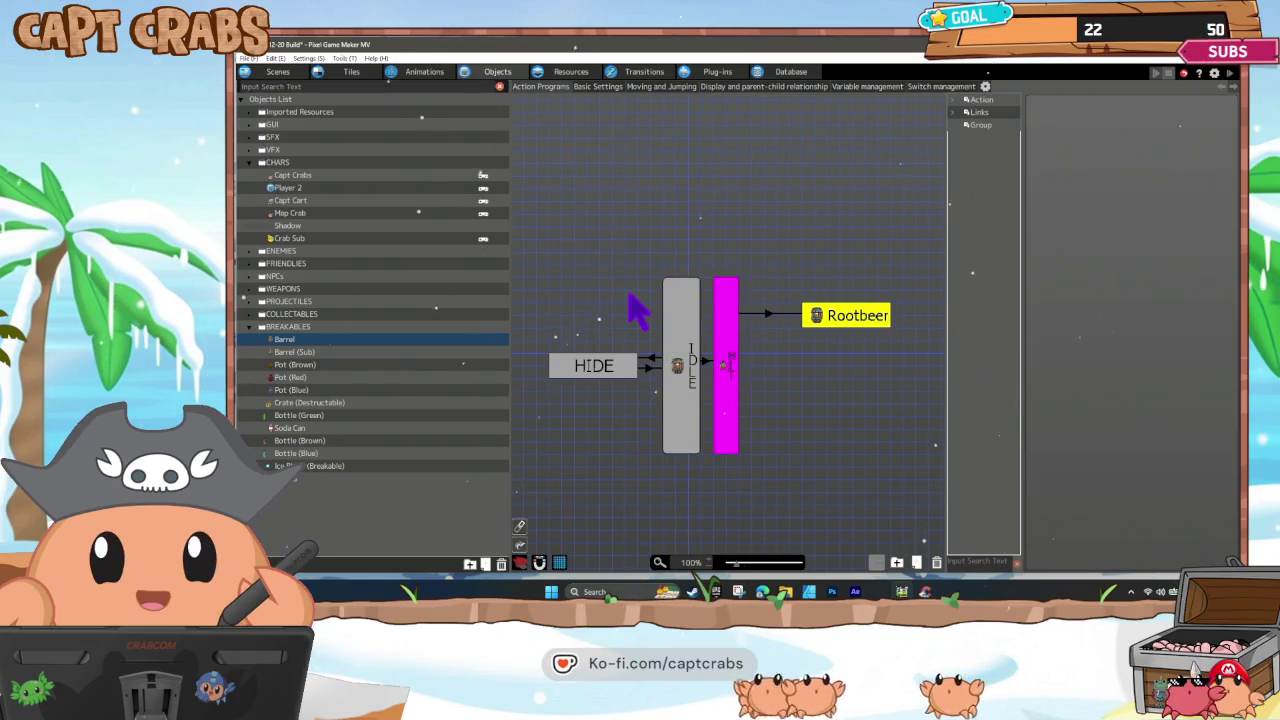
pyautogui.click(347, 73)
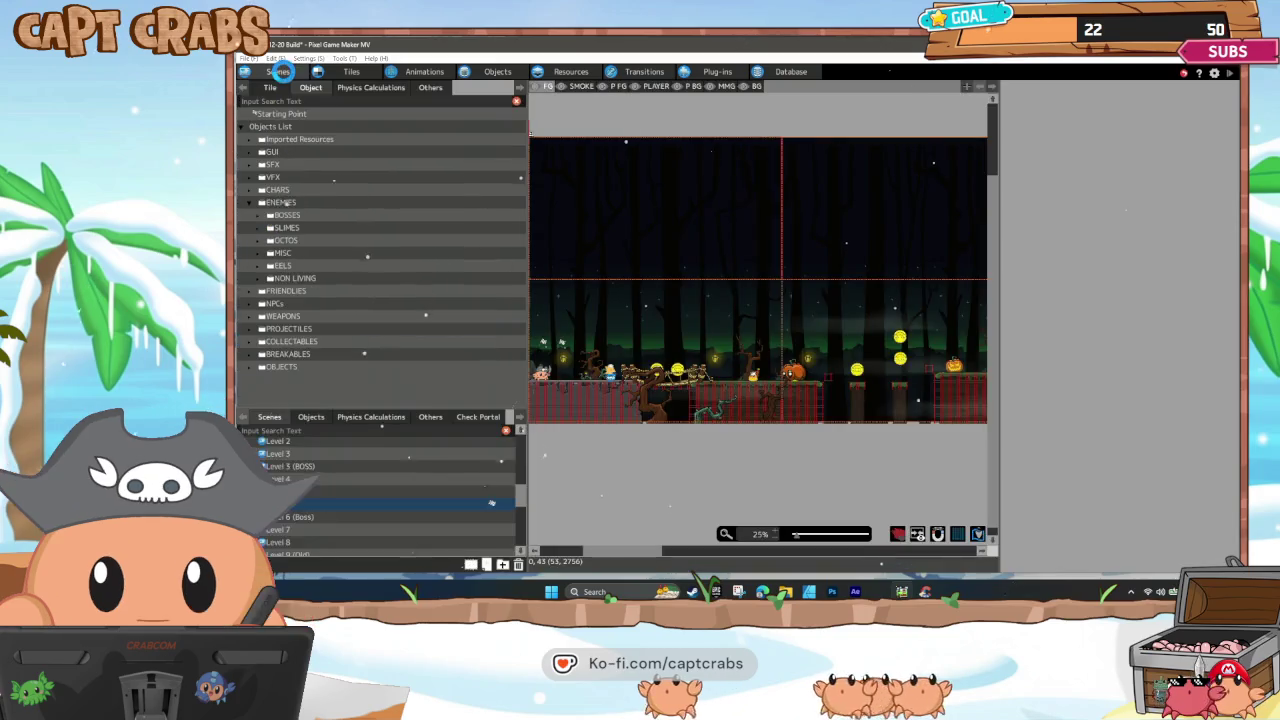
# Load the TEST LEVEL scene from the scene list.
pyautogui.scroll(5, 418, 528)
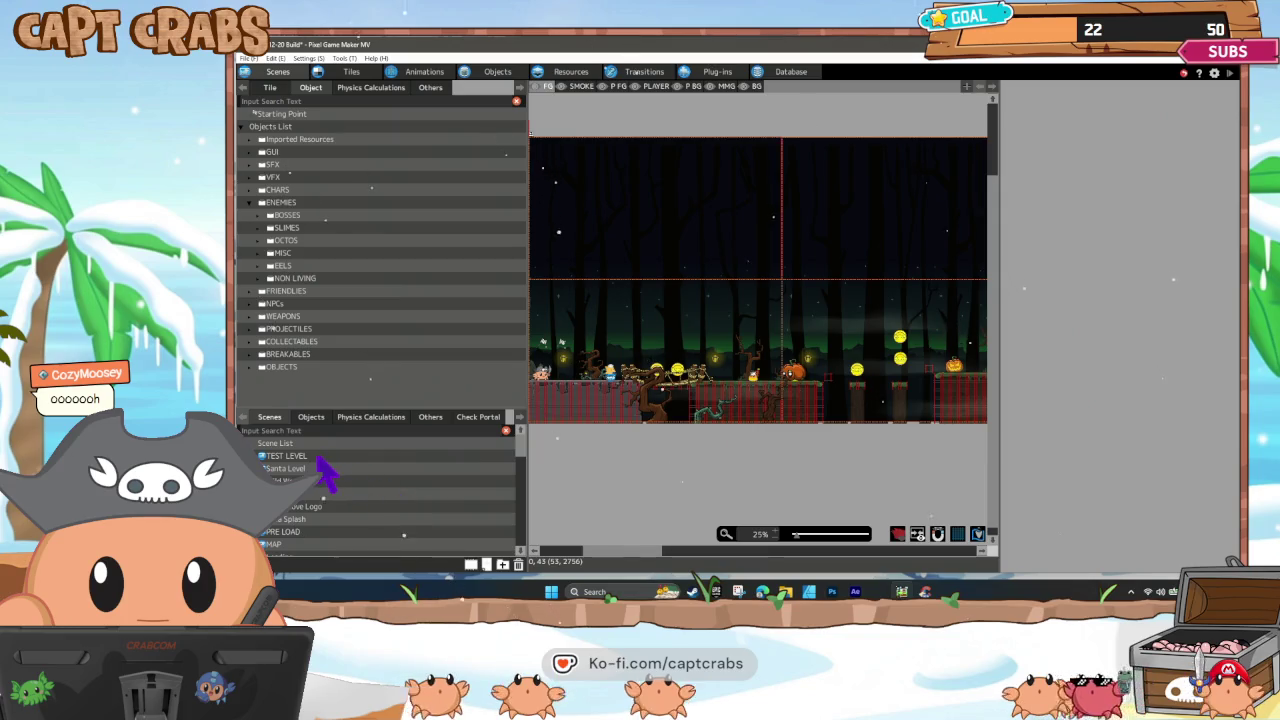
pyautogui.scroll(2, 325, 478)
pyautogui.click(319, 458)
pyautogui.rightClick(318, 460)
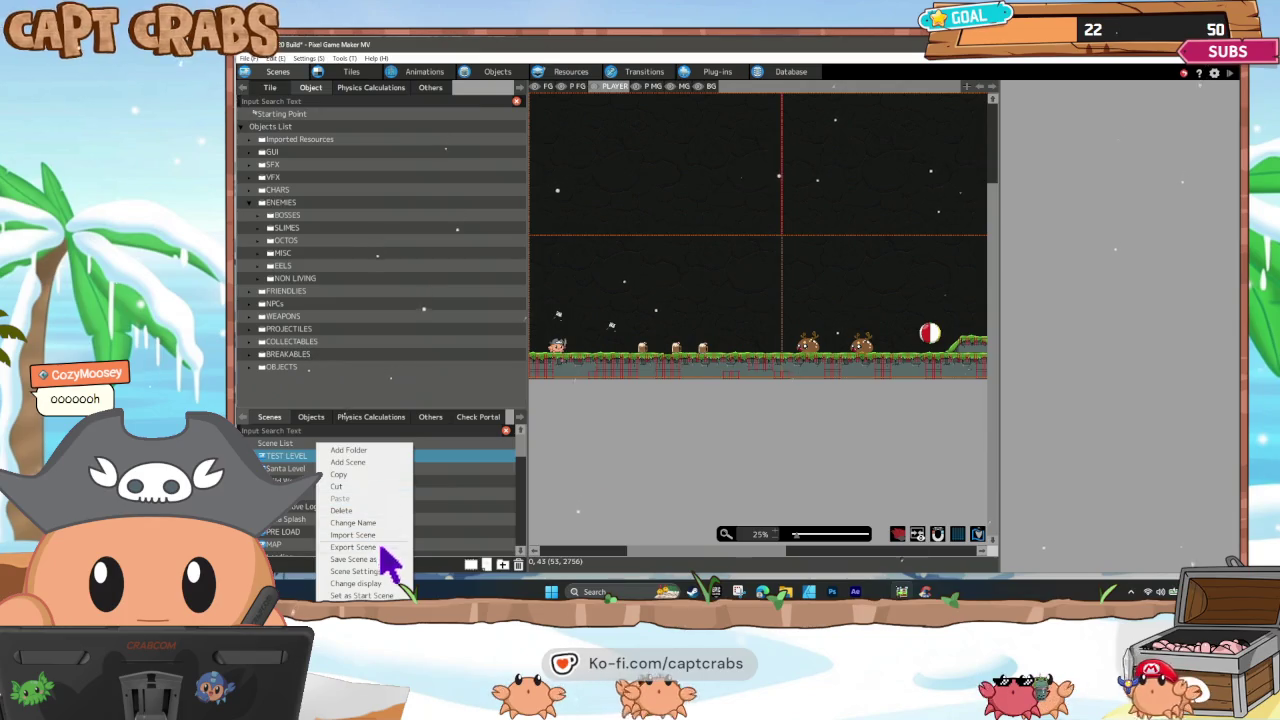
pyautogui.click(614, 449)
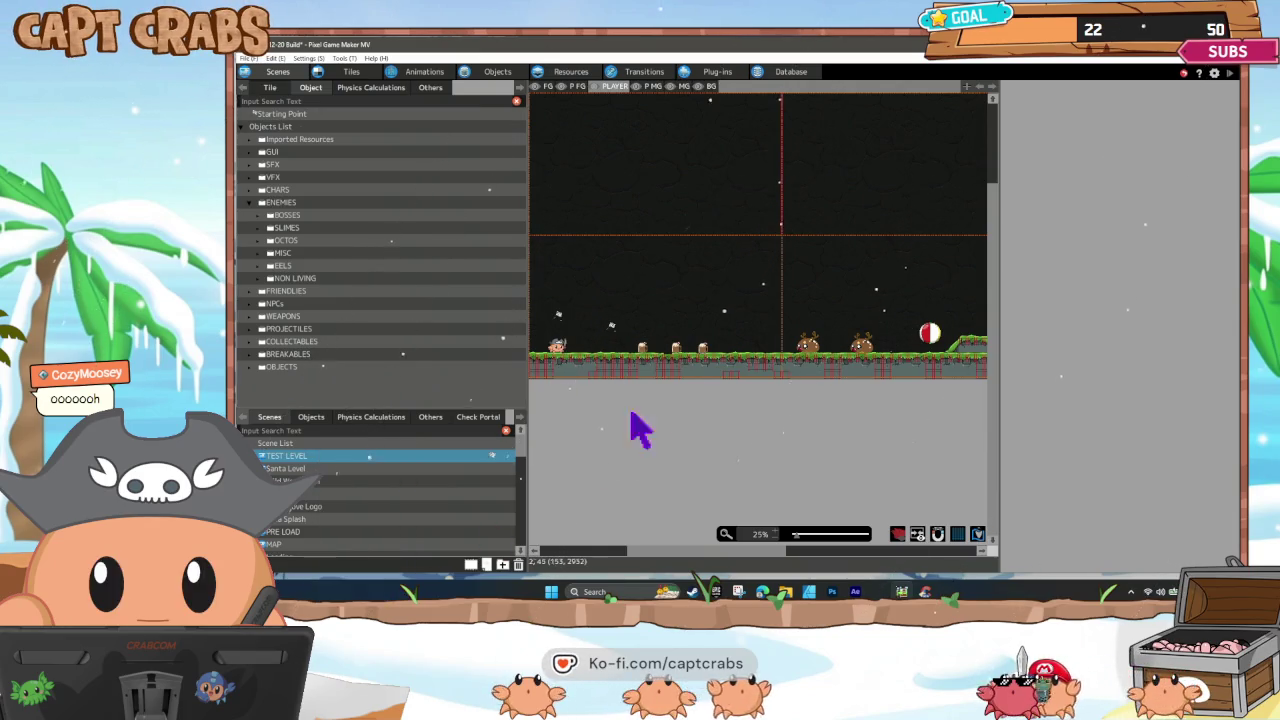
# Spread the Rootbeer collectables further right along the ground, then launch a playtest with F5.
pyautogui.moveTo(712, 352); pyautogui.dragTo(789, 352)
pyautogui.moveTo(678, 350); pyautogui.dragTo(766, 366)
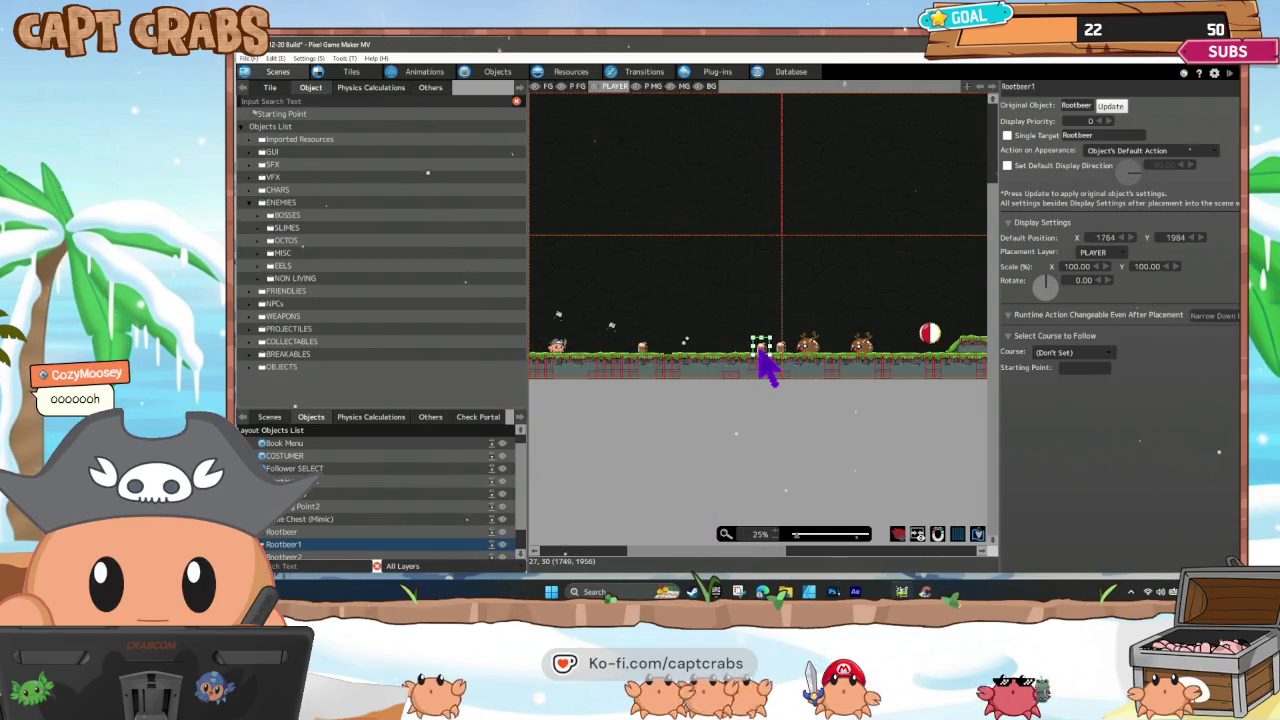
pyautogui.moveTo(652, 360)
pyautogui.mouseDown()
pyautogui.moveTo(809, 357)
pyautogui.moveTo(652, 360)
pyautogui.mouseUp()
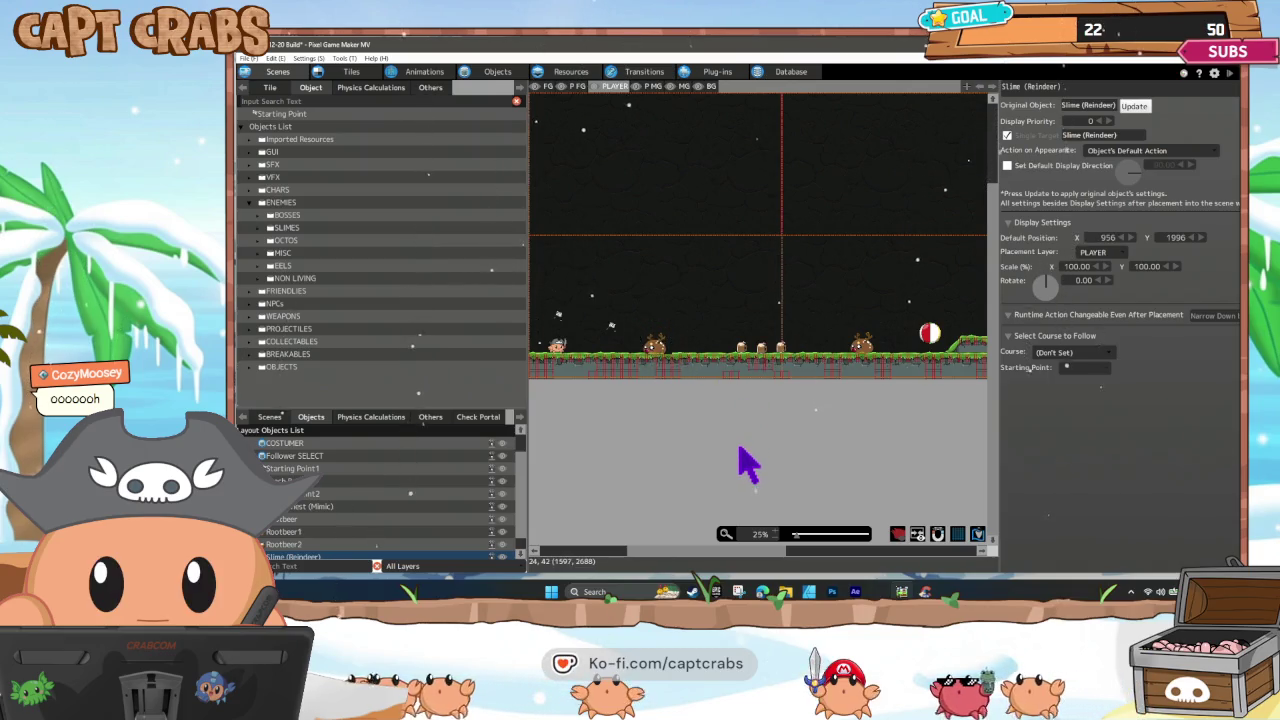
pyautogui.click(742, 457)
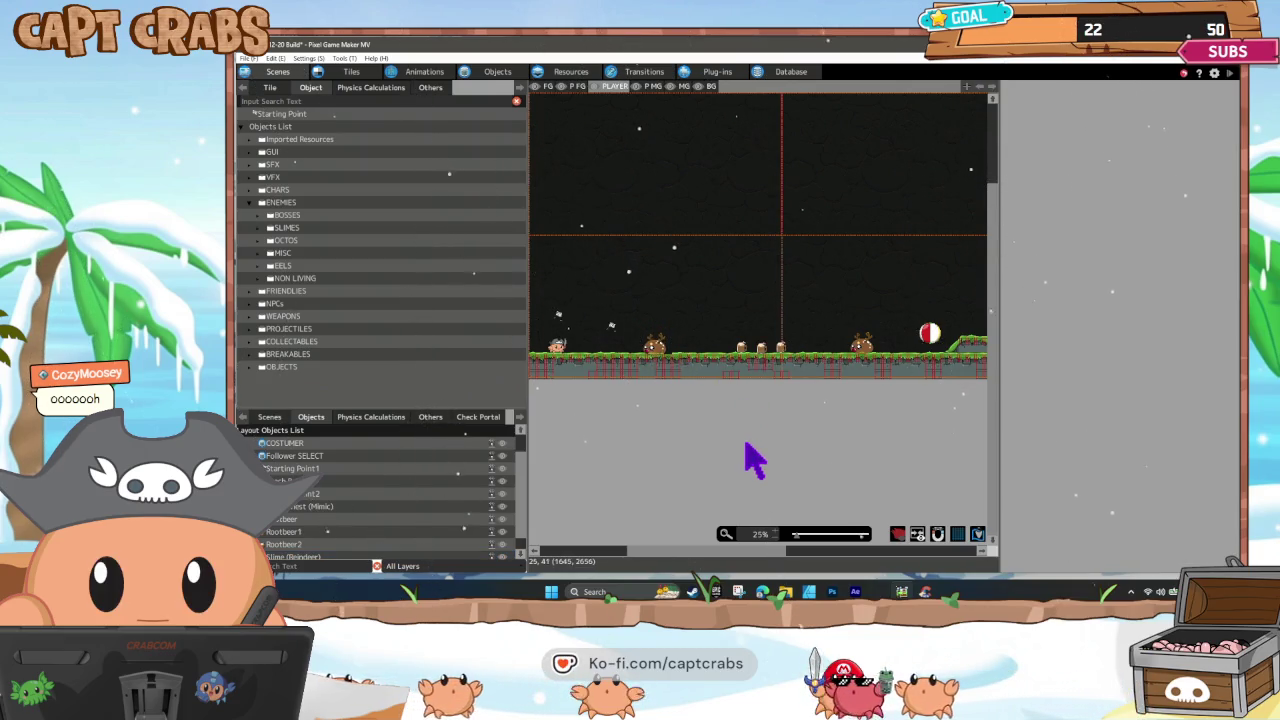
pyautogui.press('F5')
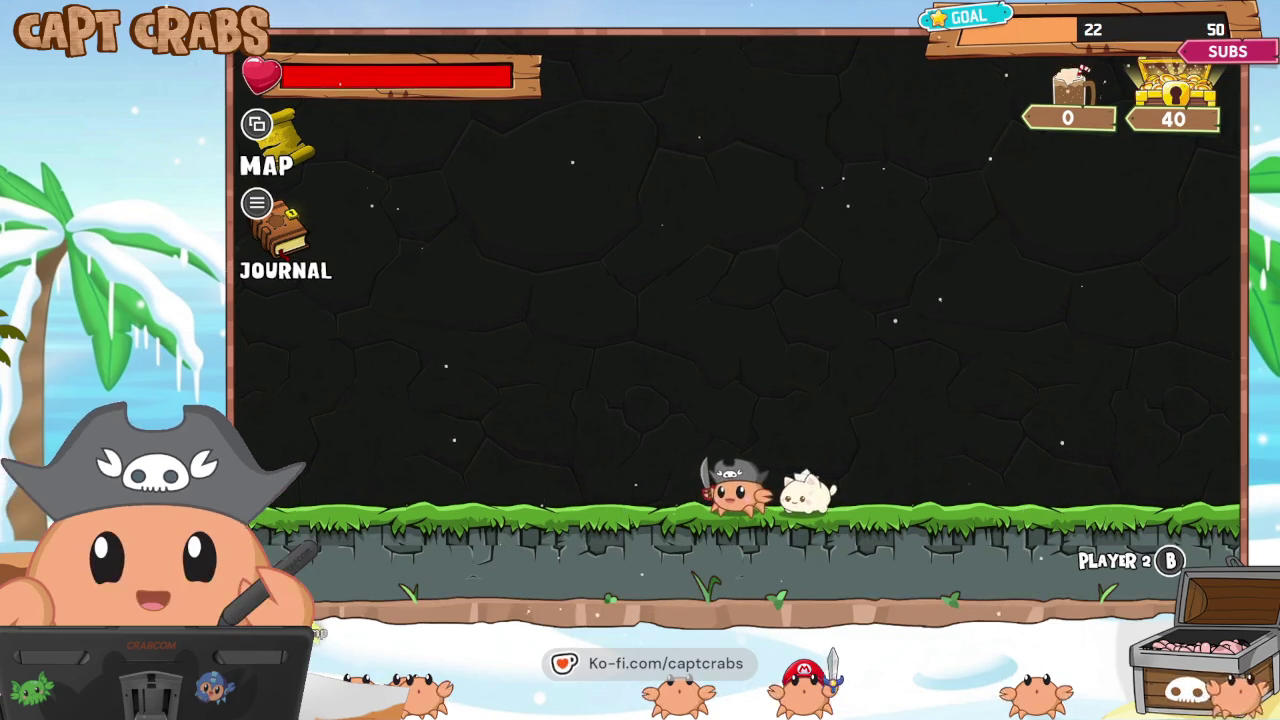
pyautogui.press('j')
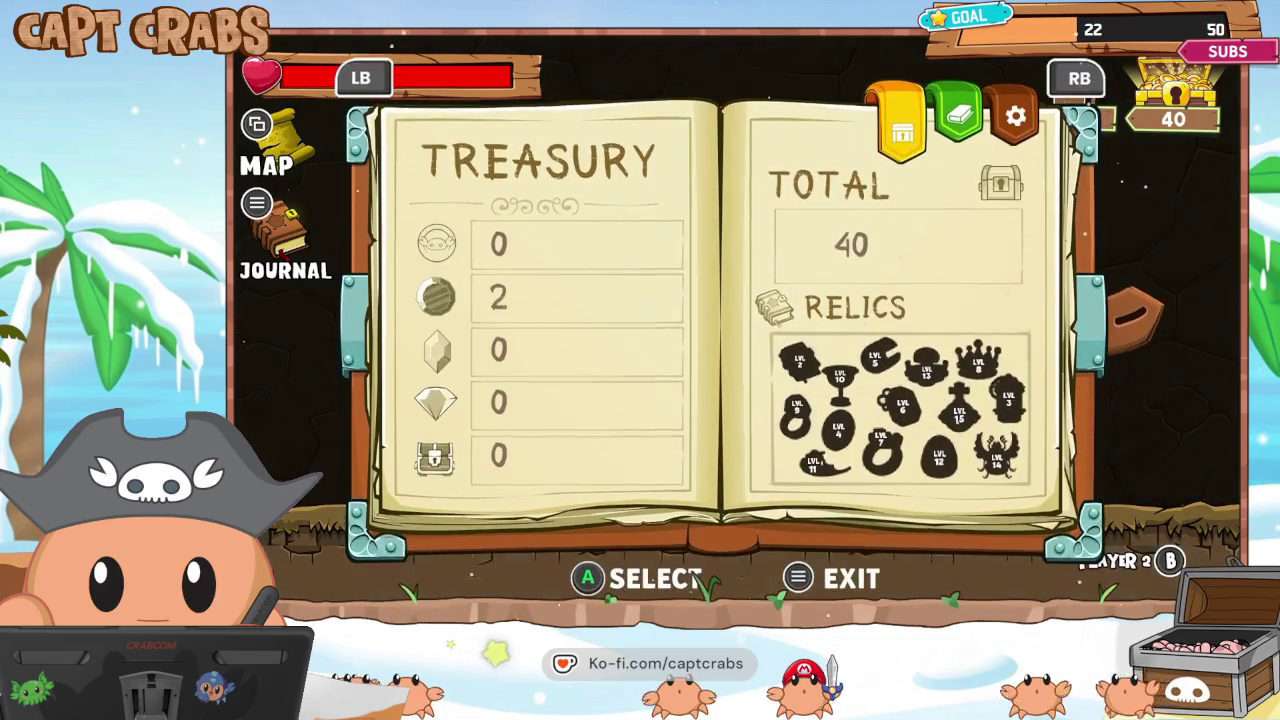
pyautogui.press('q')
pyautogui.press('Down')
pyautogui.press('Down')
pyautogui.press('Down')
pyautogui.press('Down')
pyautogui.press('Return')
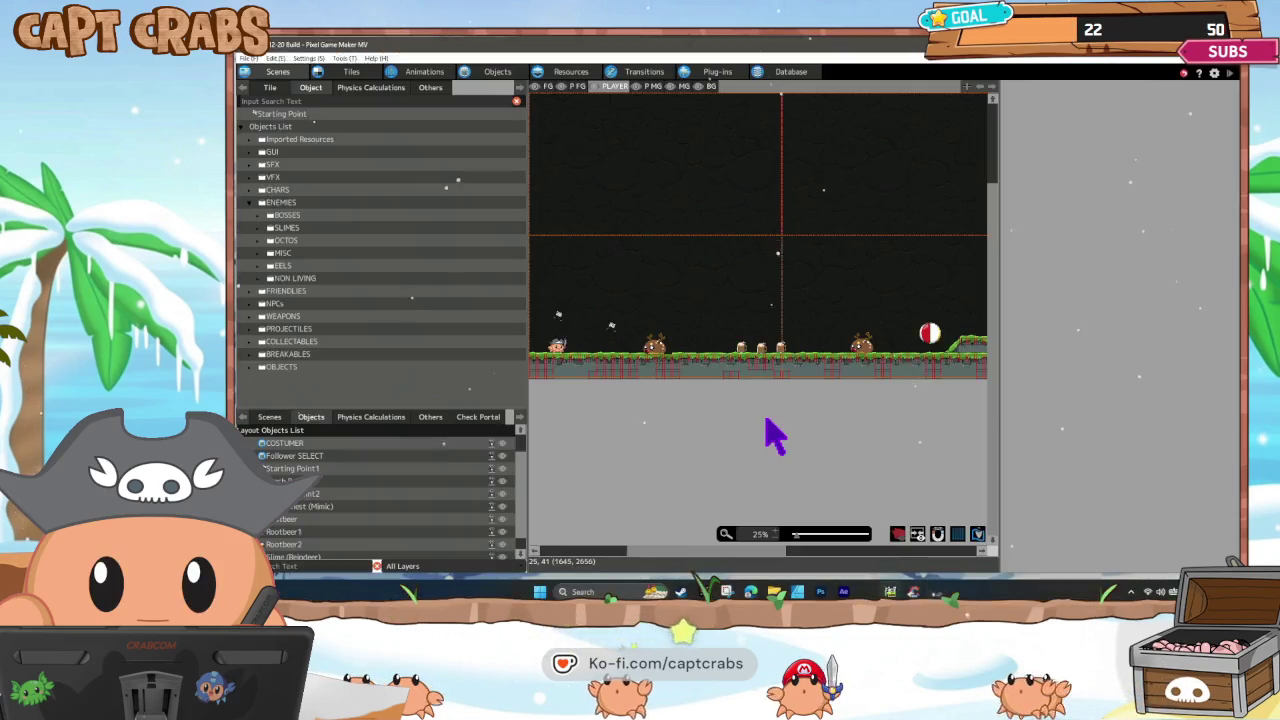
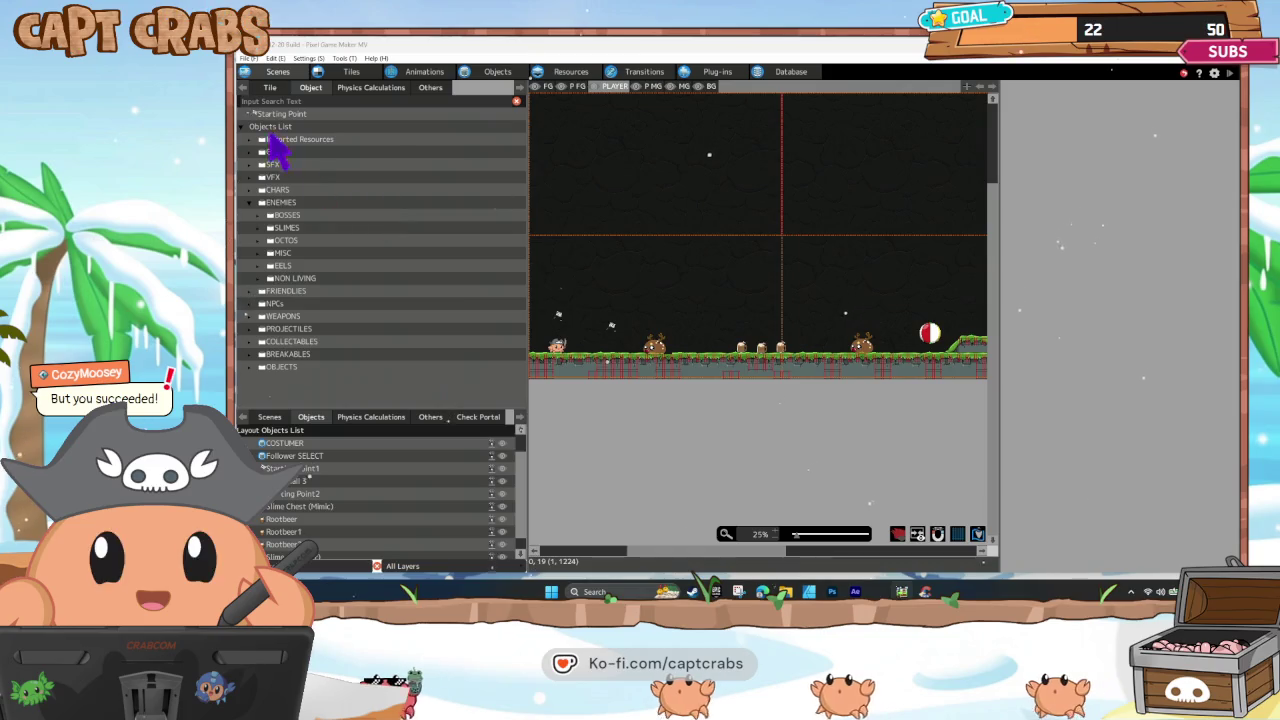
# In the Objects editor, inspect Capt Crabs' Change Switch/Variable action and cancel without changes.
pyautogui.click(503, 72)
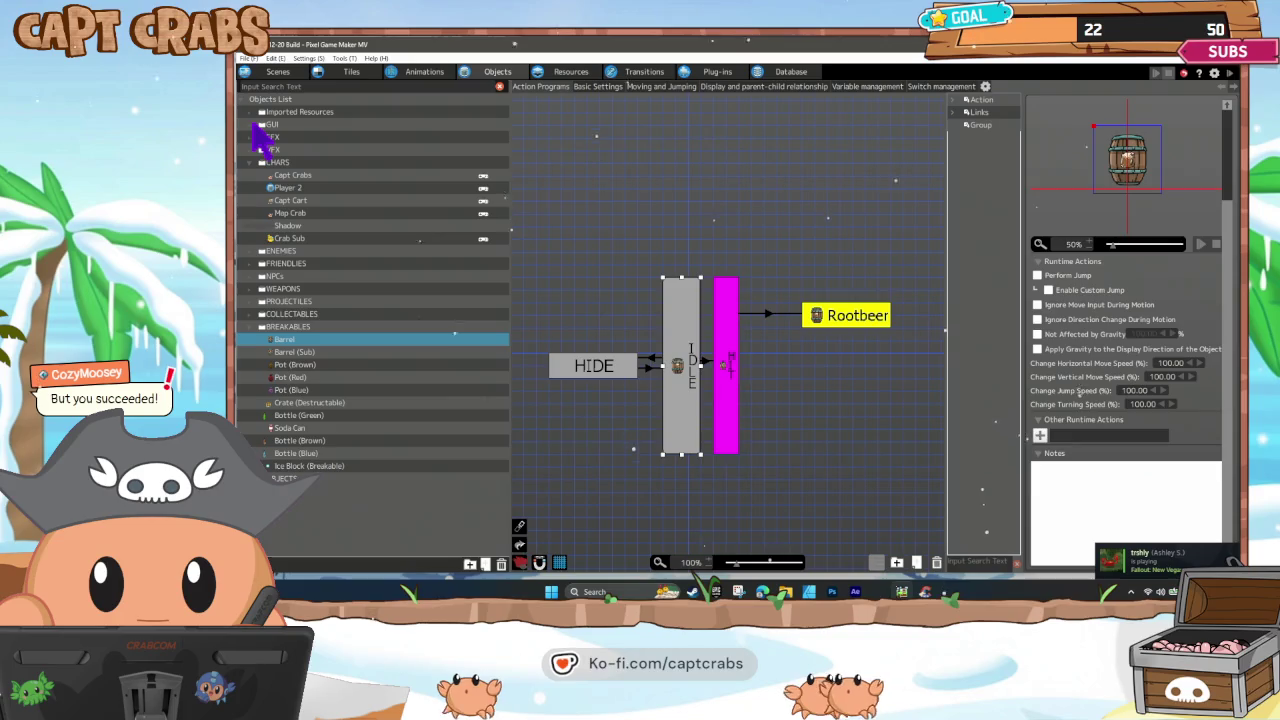
pyautogui.click(300, 176)
pyautogui.click(568, 262)
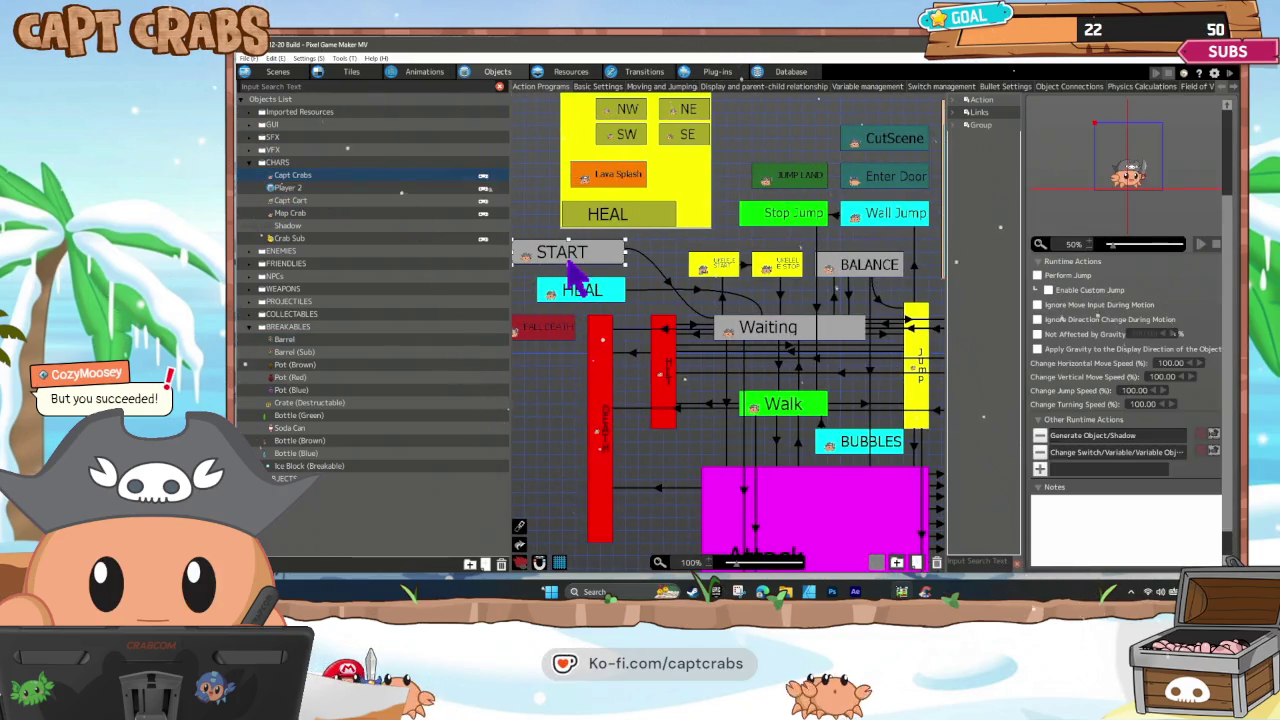
pyautogui.doubleClick(1097, 455)
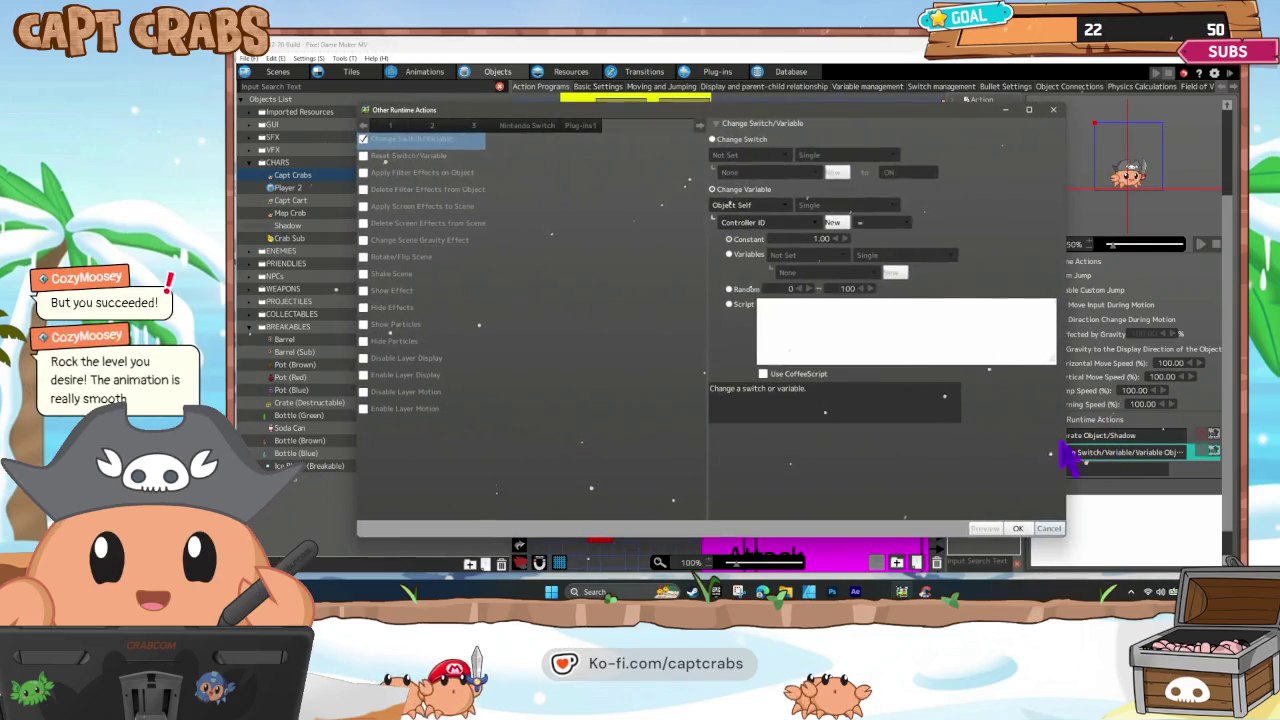
pyautogui.click(1047, 527)
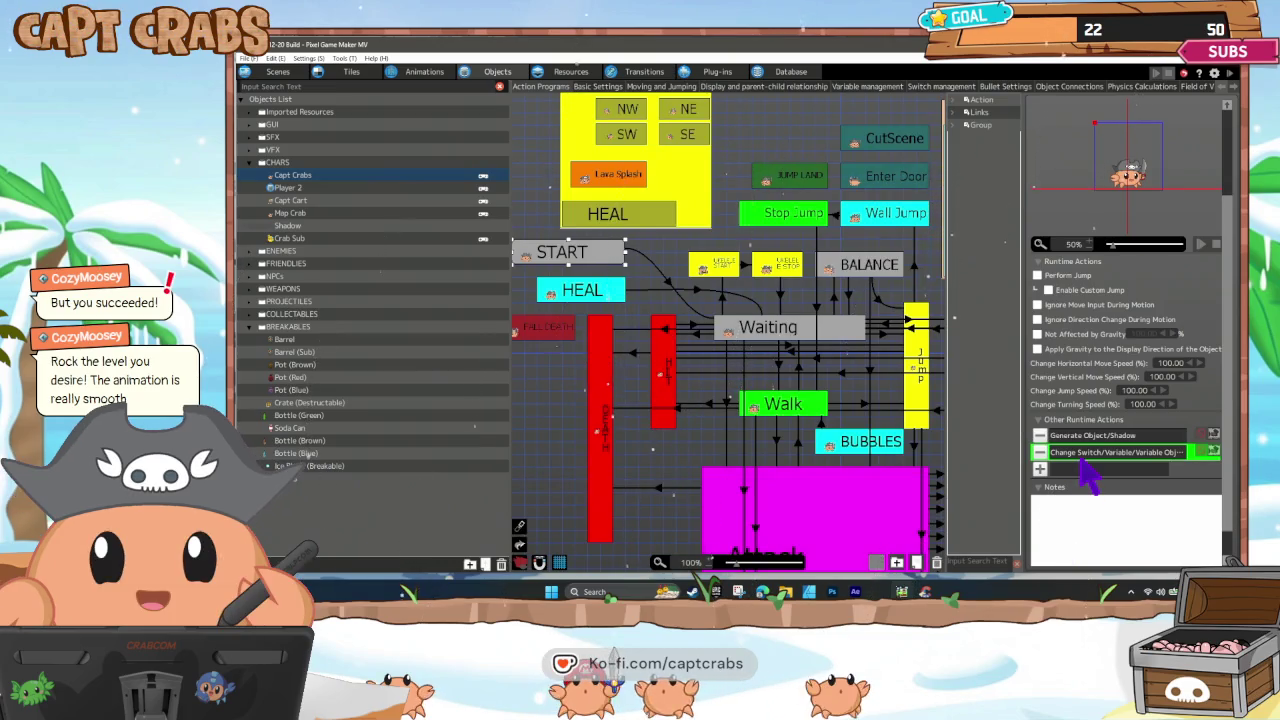
# Check Map Crab's Change Switch/Variable action without changes, then bring up Crab Sub's state graph.
pyautogui.click(307, 213)
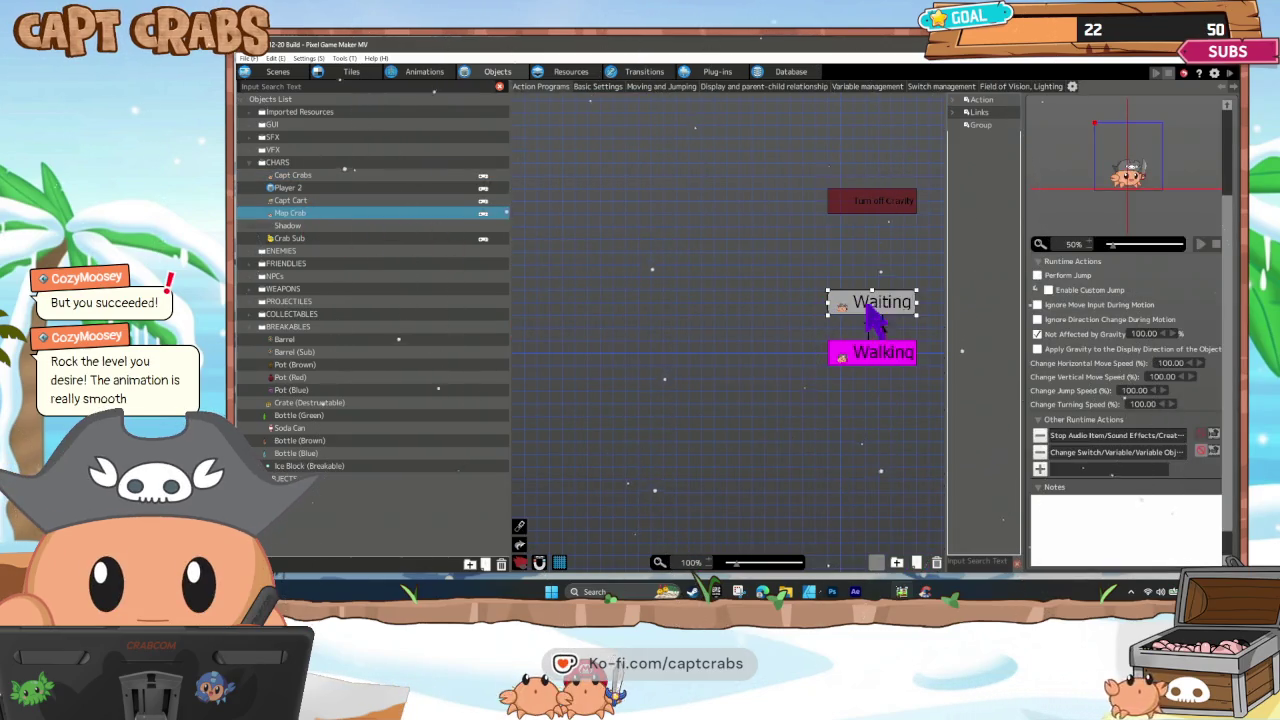
pyautogui.doubleClick(1097, 452)
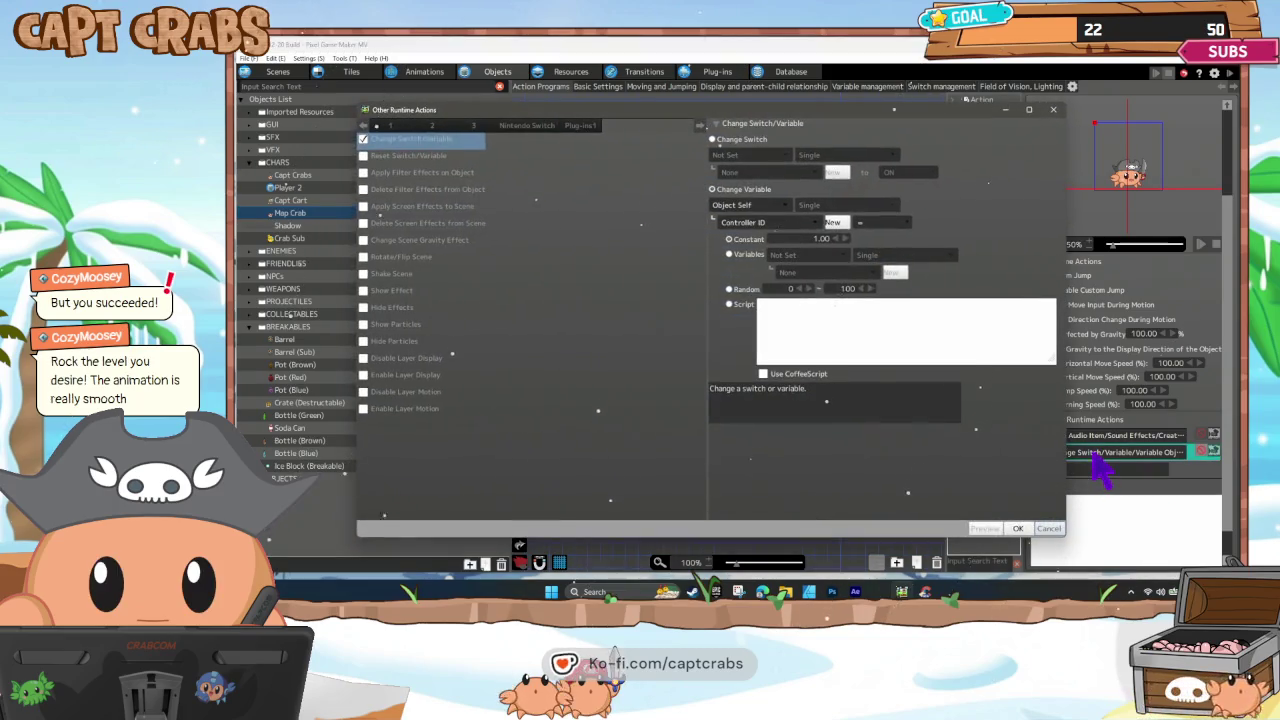
pyautogui.click(1050, 528)
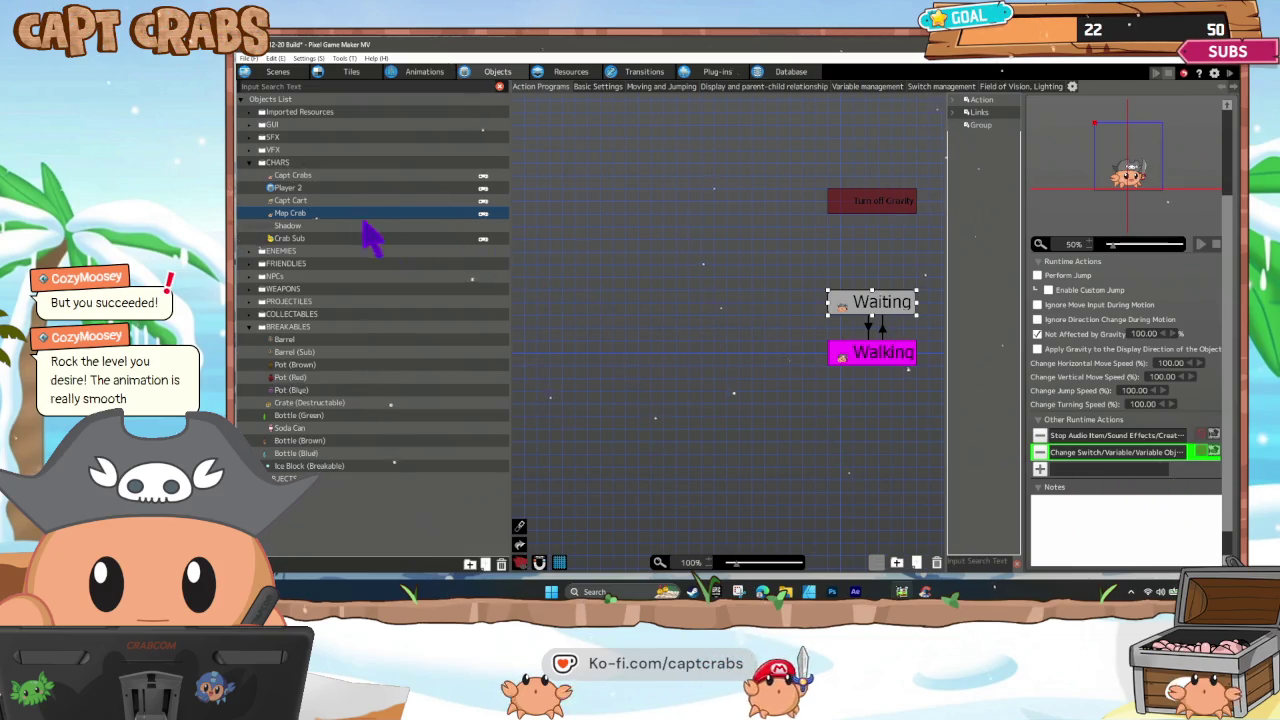
pyautogui.click(310, 238)
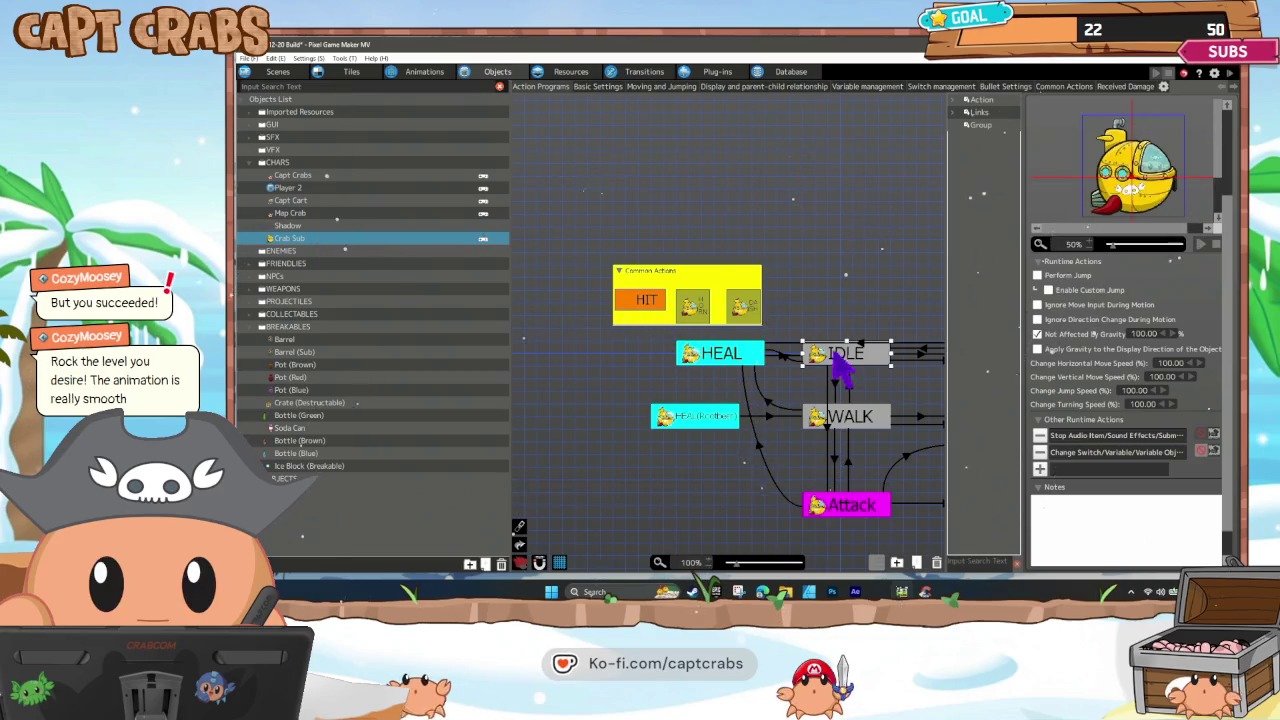
# Inspect the Change Switch/Variable action on Crab Sub's IDLE node, leaving it unchanged.
pyautogui.moveTo(857, 328); pyautogui.dragTo(777, 308)
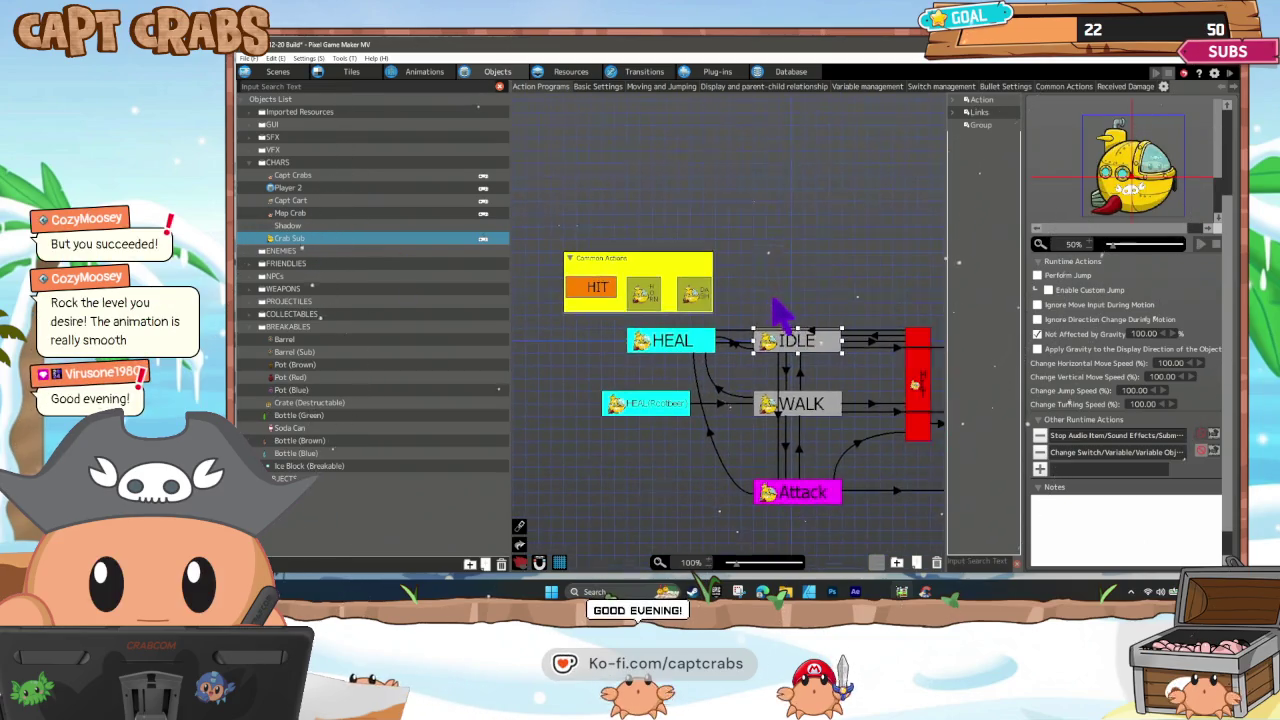
pyautogui.click(803, 368)
pyautogui.doubleClick(1101, 452)
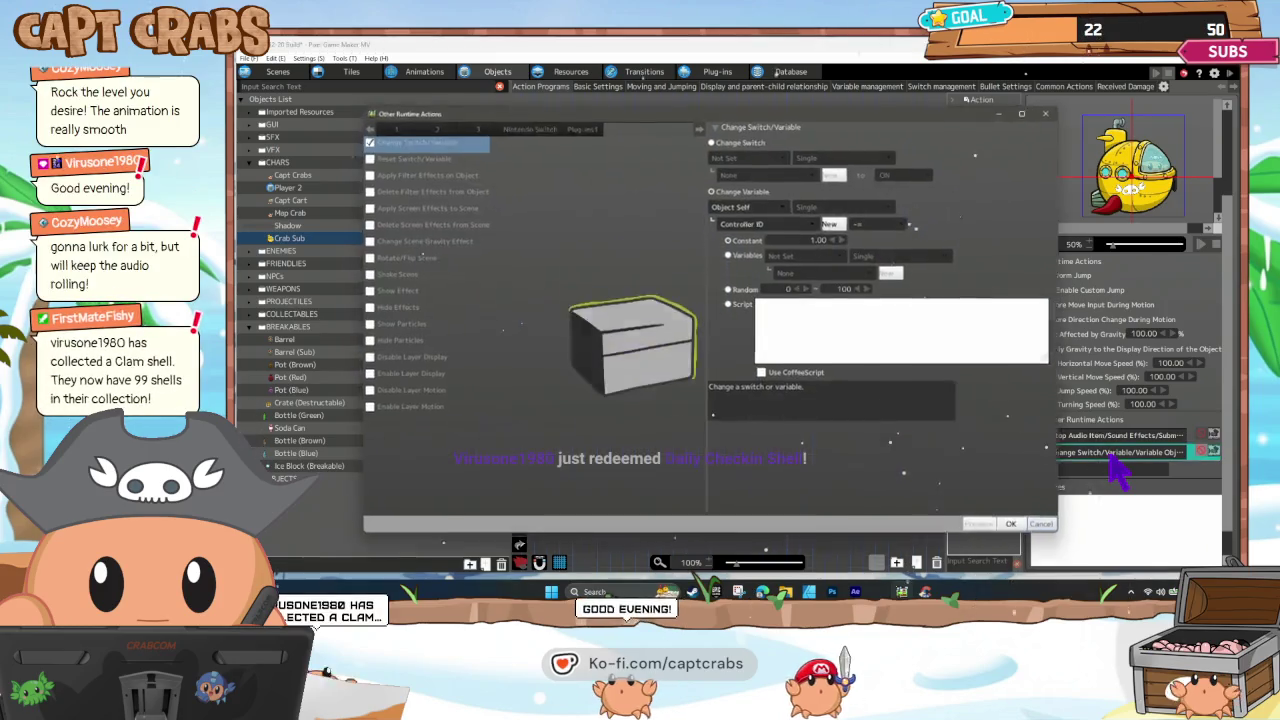
pyautogui.click(1050, 528)
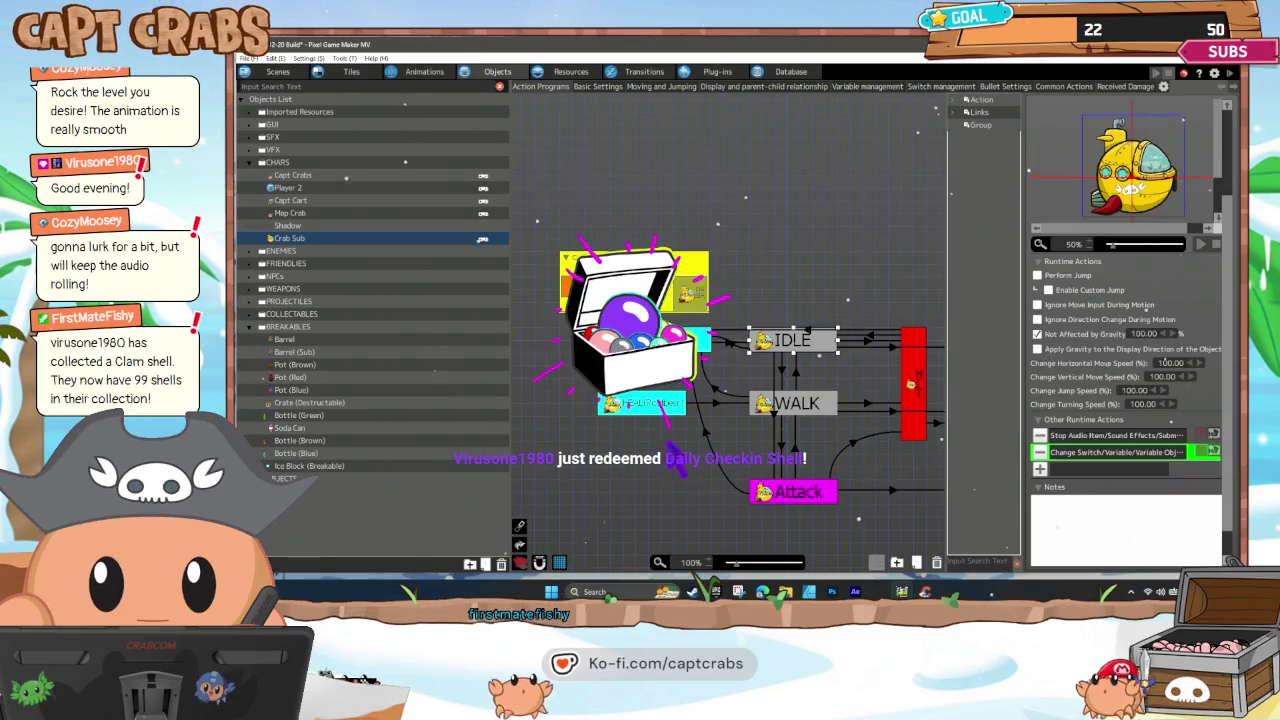
# Check the HEAL (Cooldown) node's Change Switch/Variable action unchanged, then save the project with Ctrl+S.
pyautogui.click(650, 440)
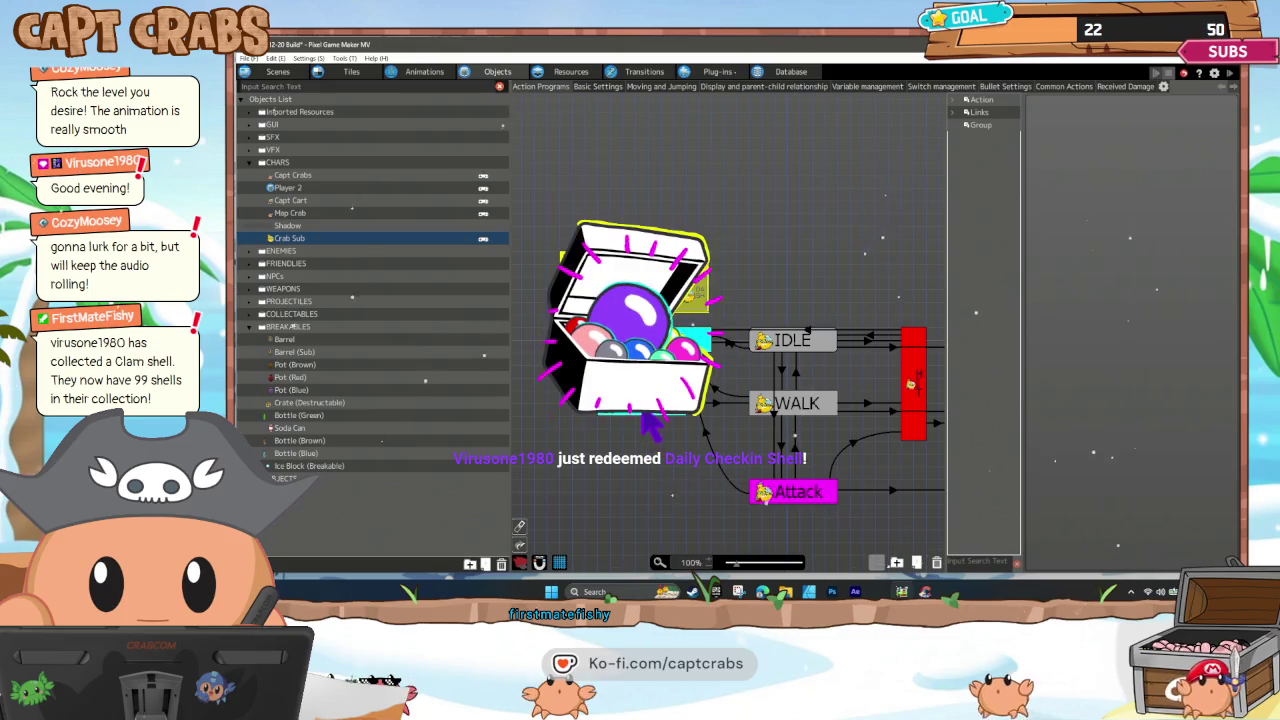
pyautogui.click(652, 428)
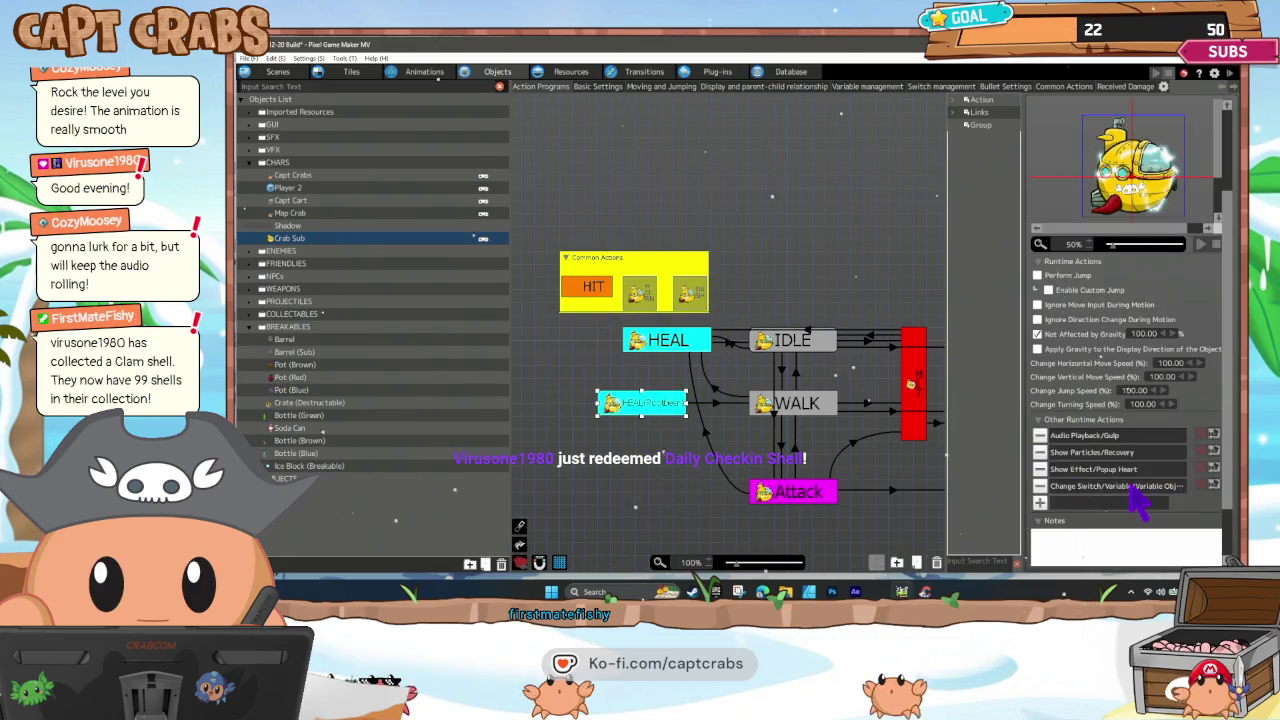
pyautogui.doubleClick(1130, 486)
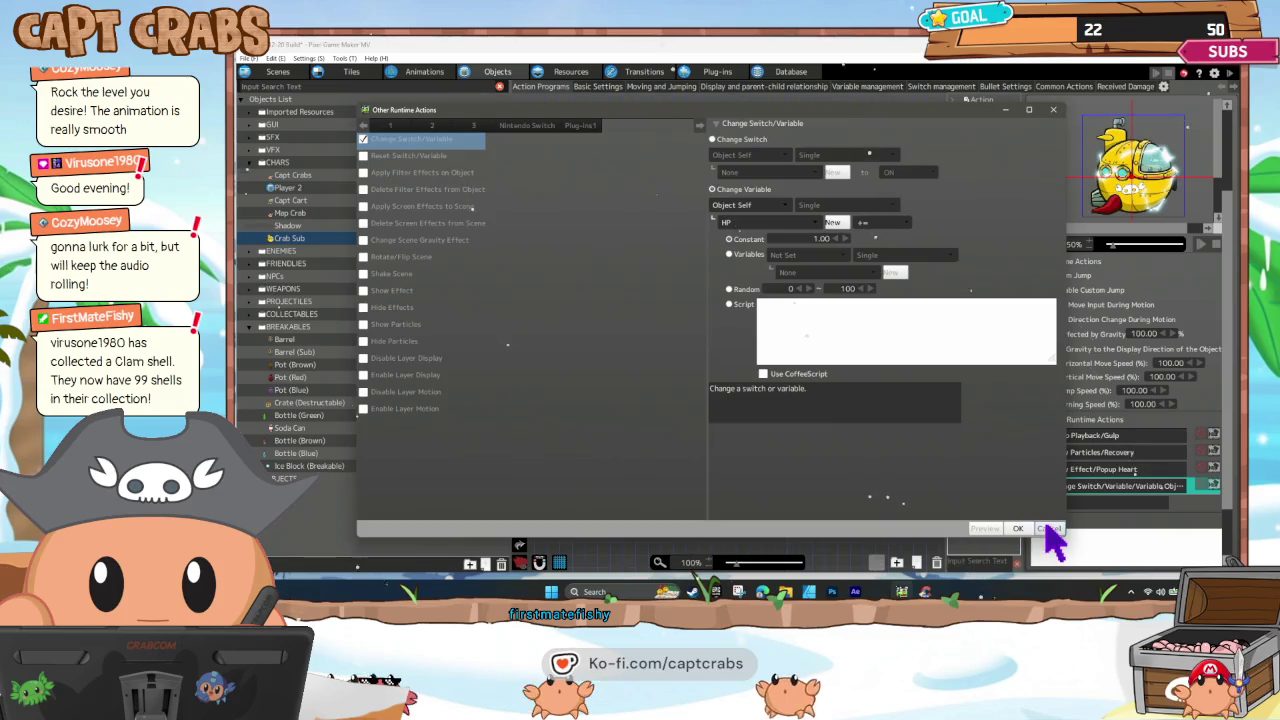
pyautogui.click(1047, 530)
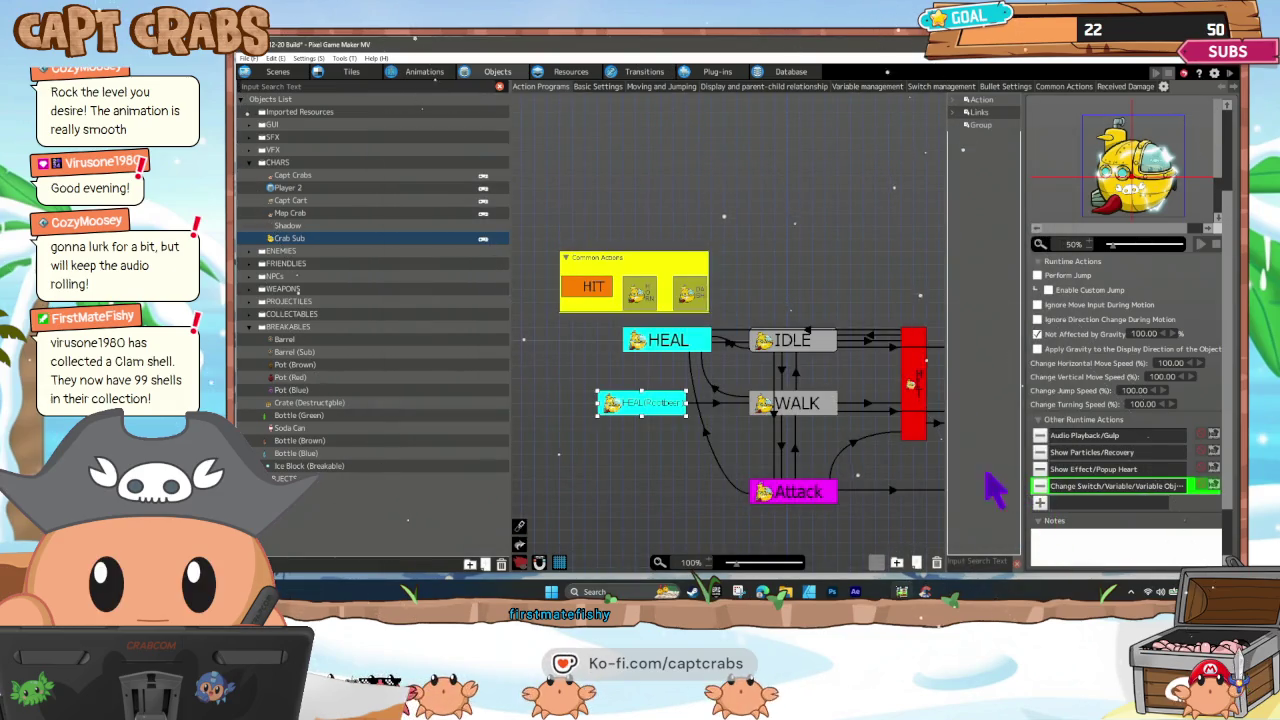
pyautogui.click(599, 366)
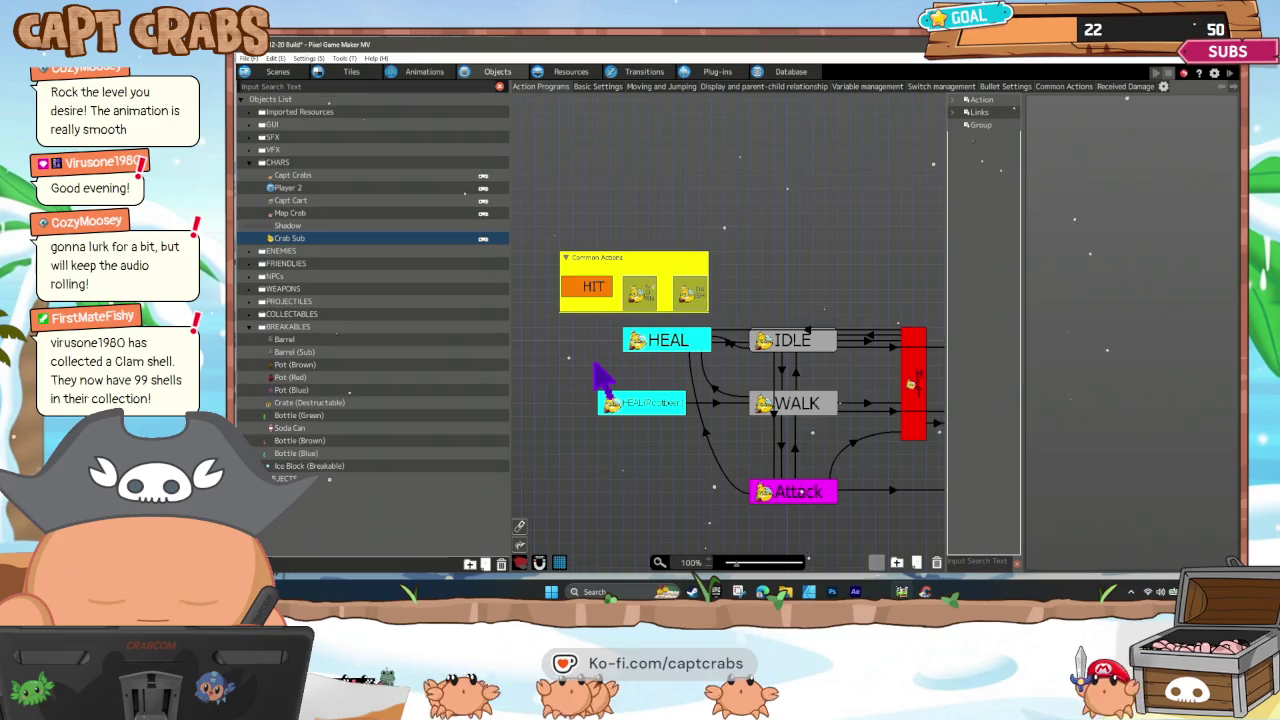
pyautogui.hotkey('ctrl', 's')
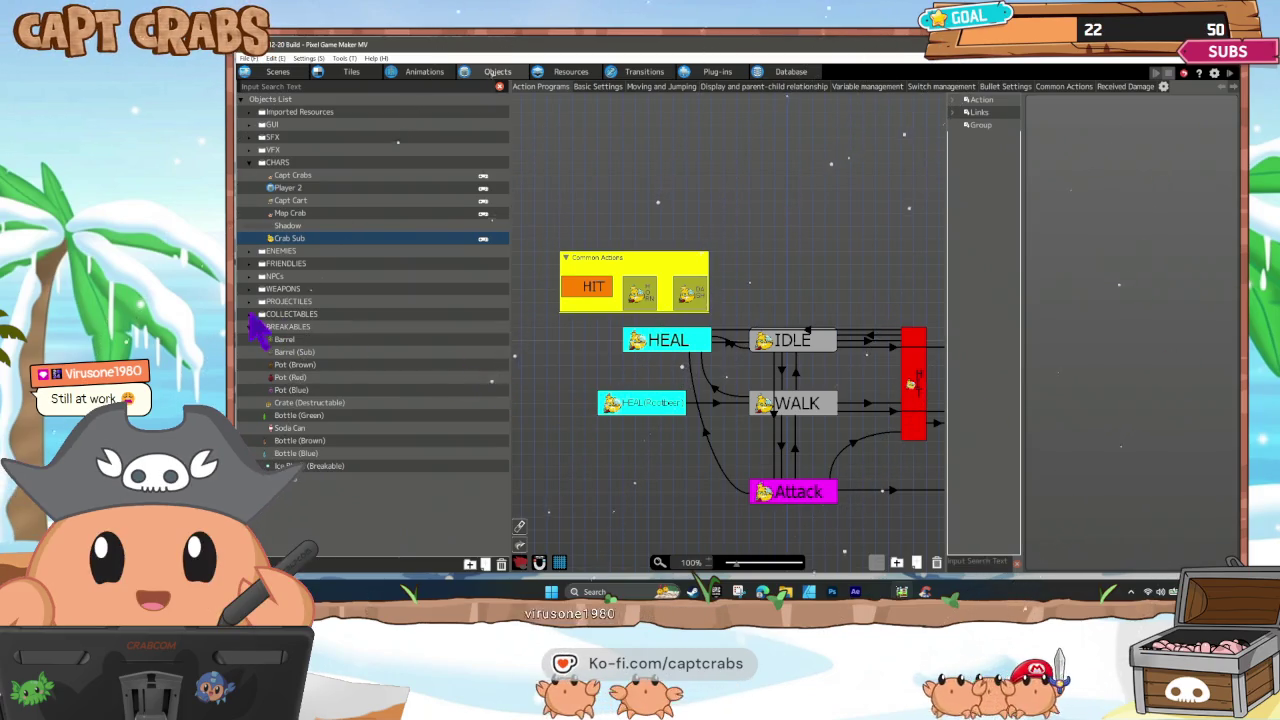
# Collapse the BREAKABLES folder in the Objects List.
pyautogui.click(258, 326)
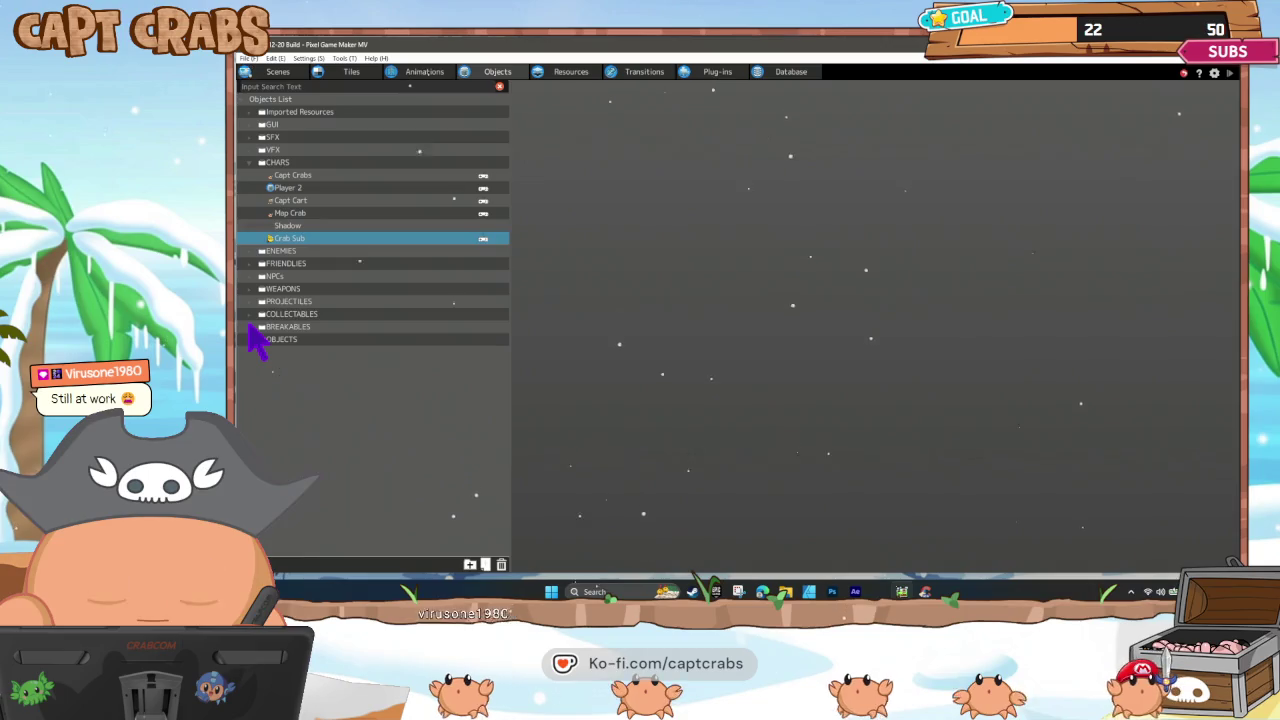
pyautogui.click(249, 314)
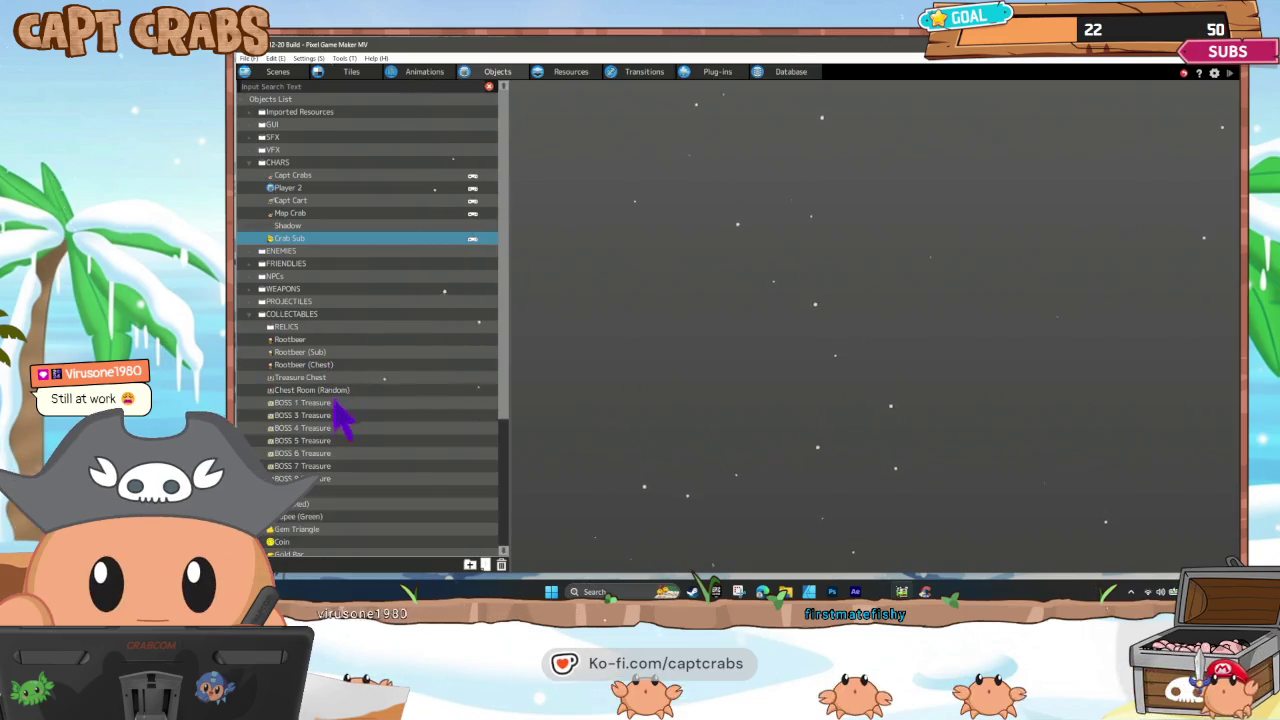
pyautogui.scroll(-5, 345, 452)
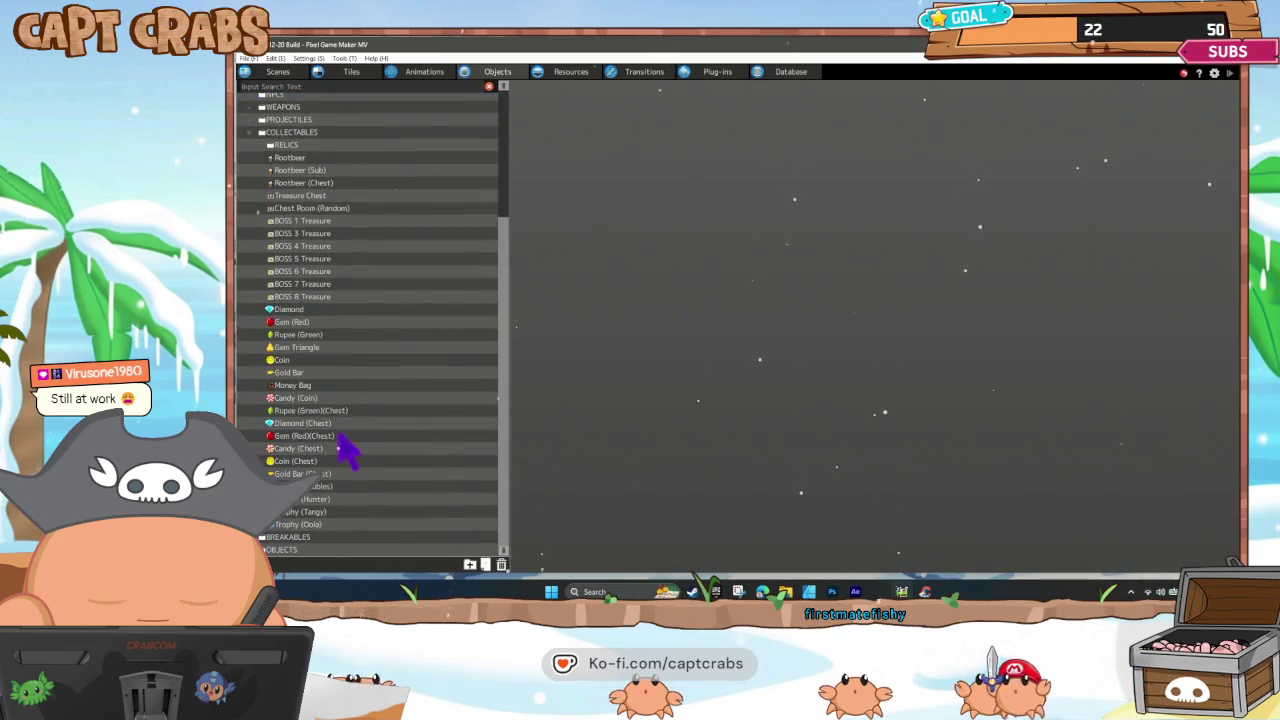
pyautogui.scroll(3, 345, 452)
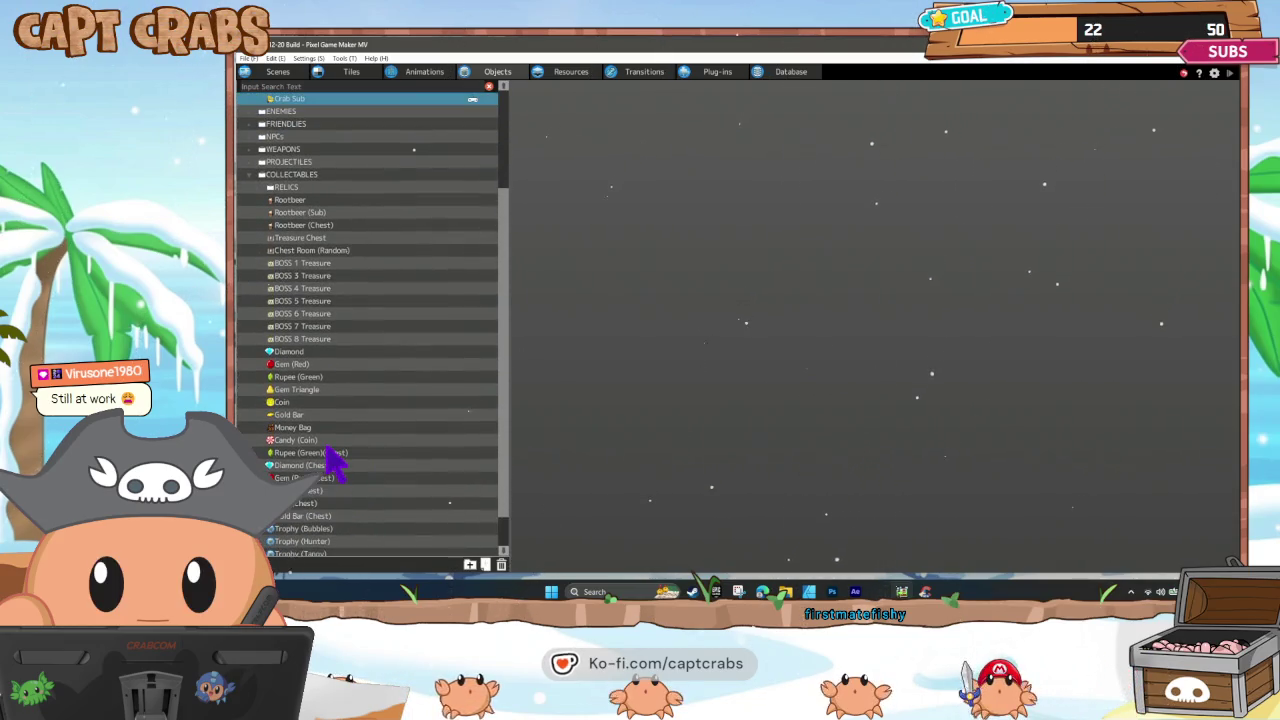
pyautogui.scroll(4, 335, 455)
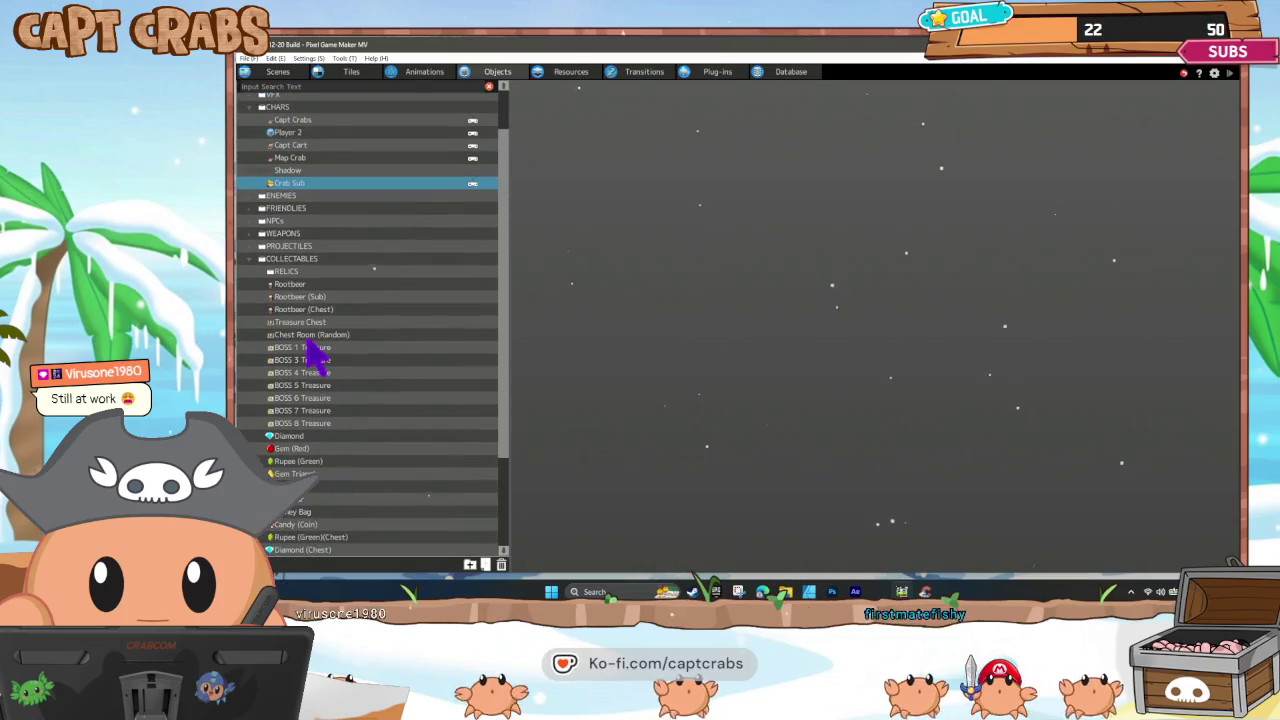
pyautogui.click(297, 326)
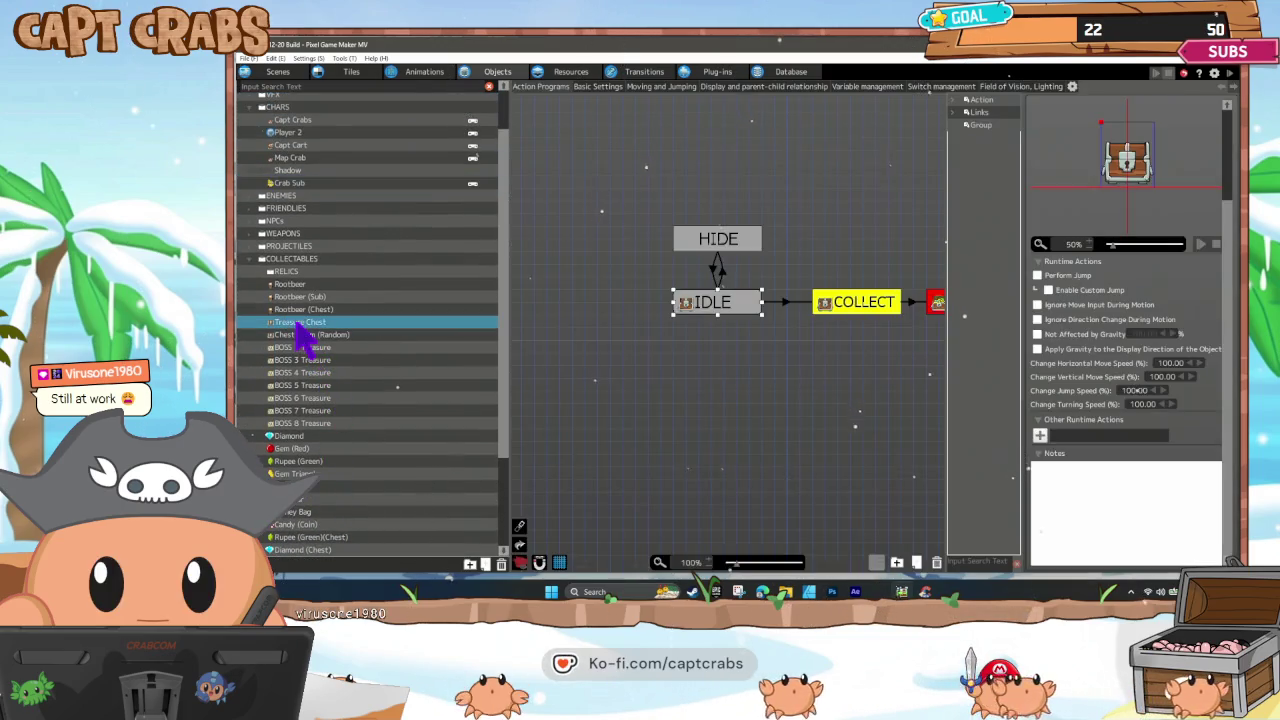
pyautogui.click(838, 312)
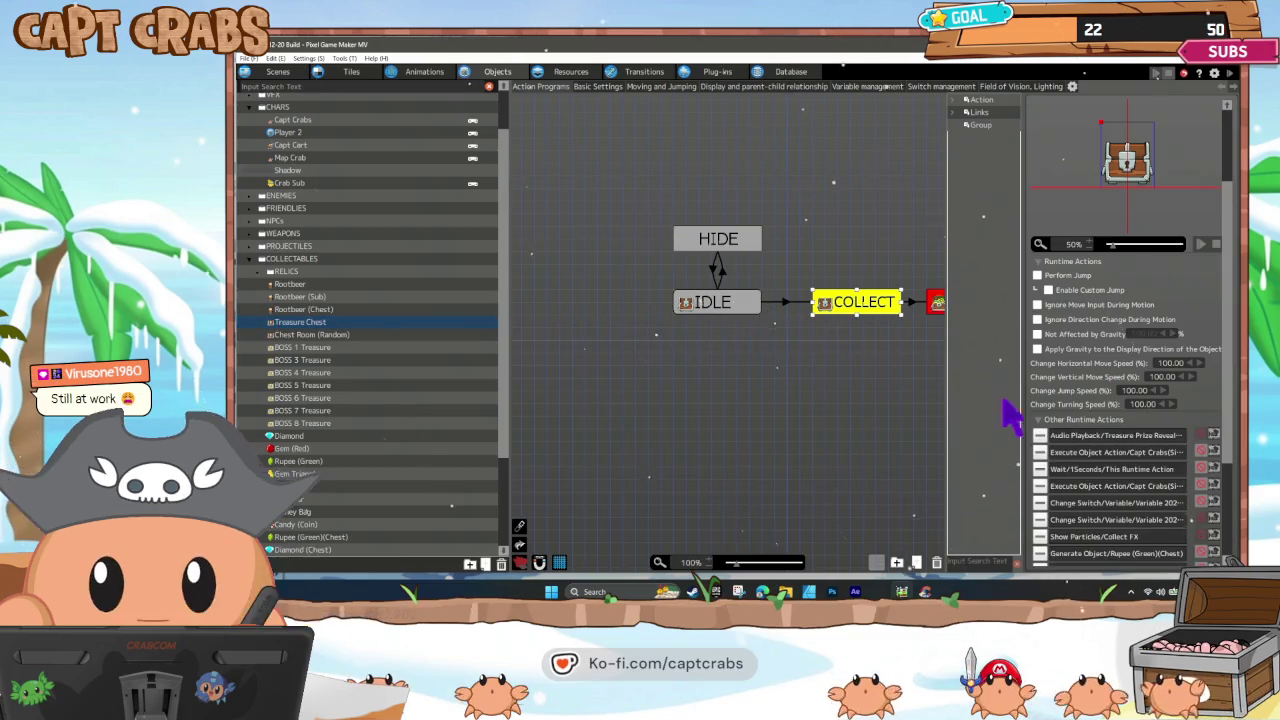
pyautogui.scroll(-1, 1115, 482)
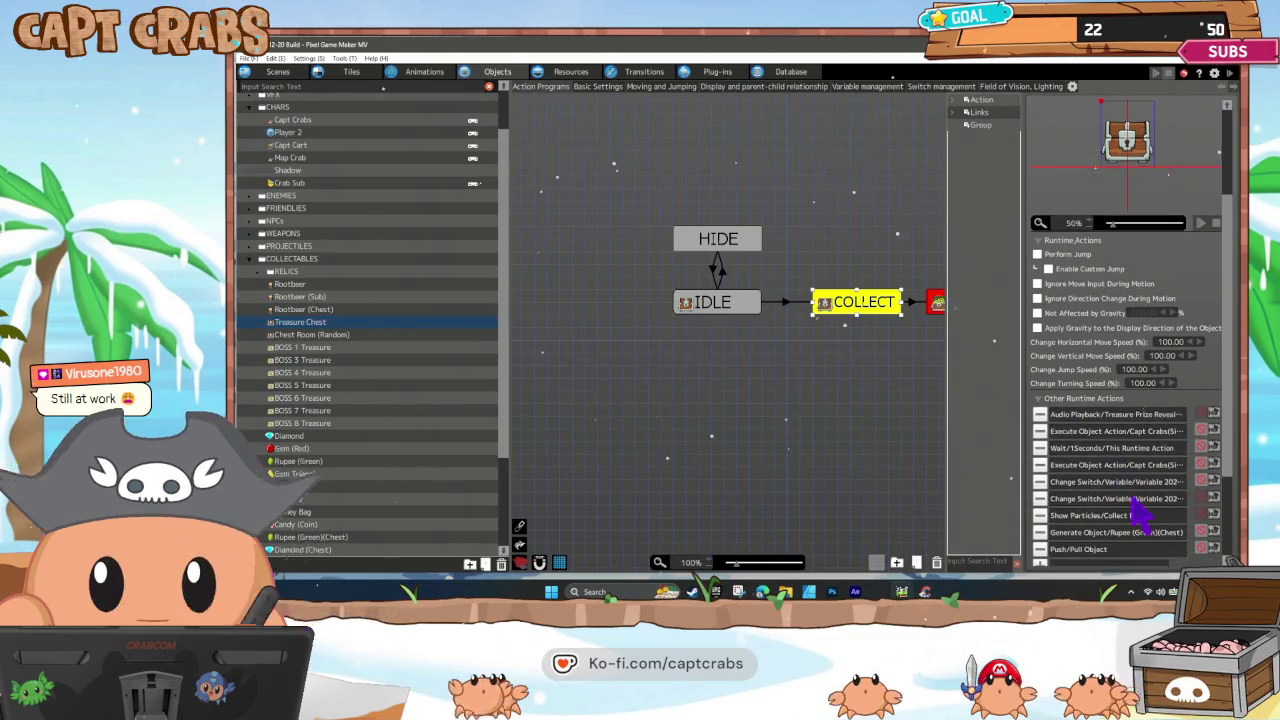
pyautogui.doubleClick(1130, 498)
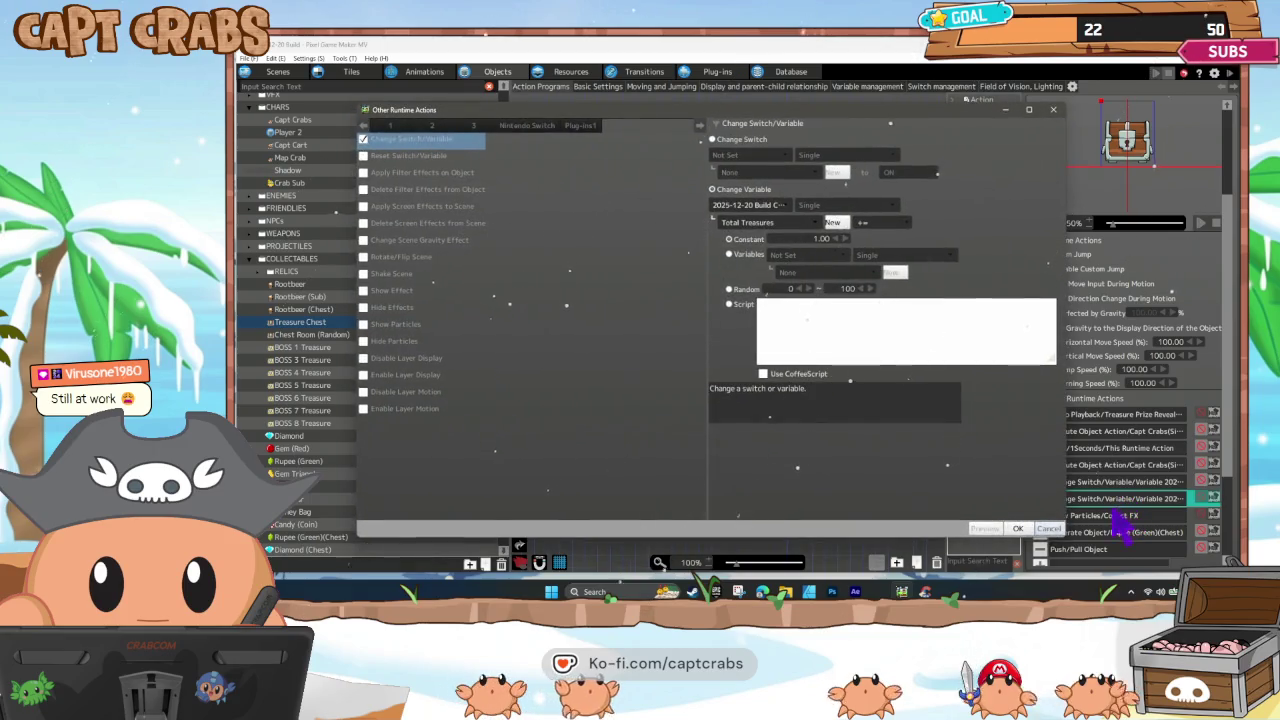
pyautogui.click(1050, 528)
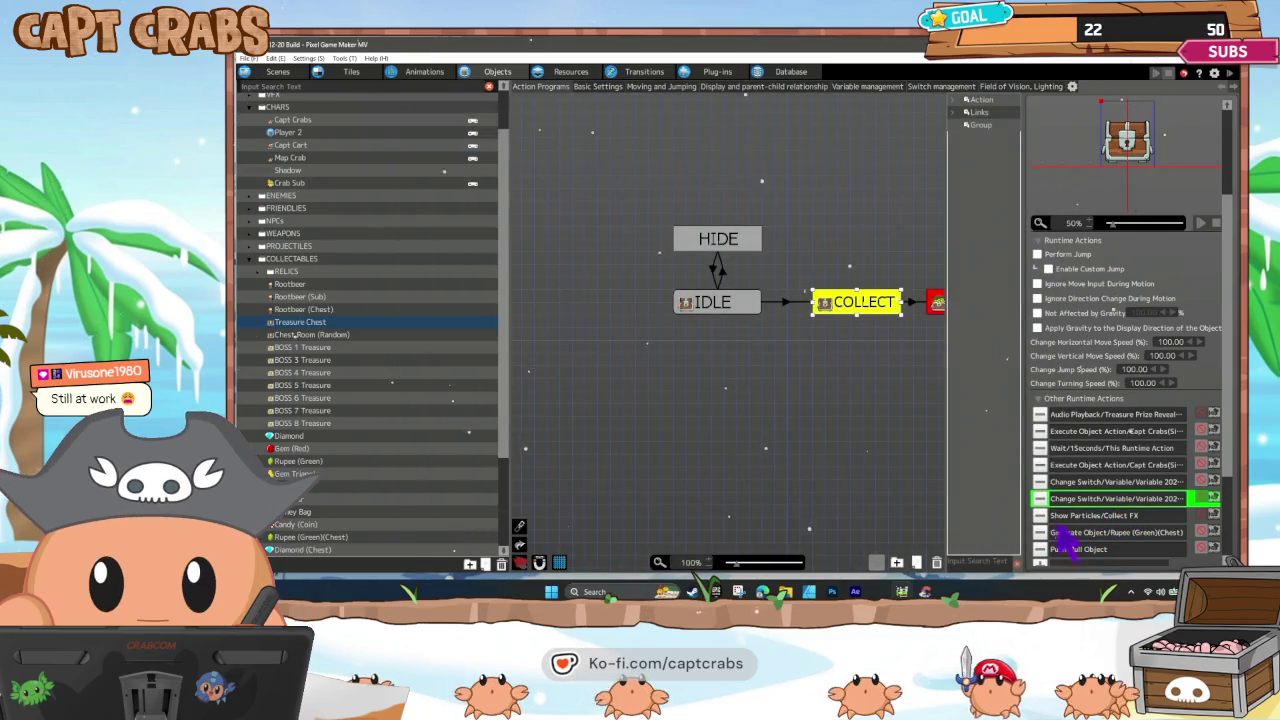
pyautogui.scroll(-1, 1113, 505)
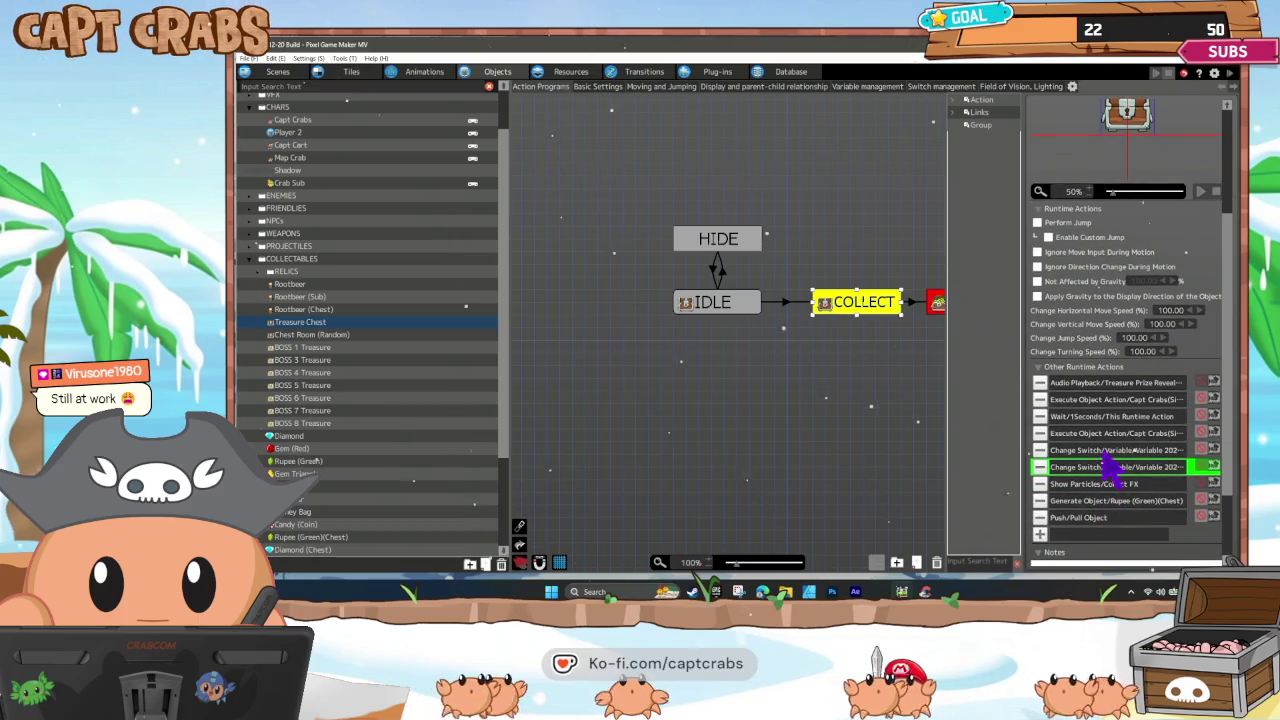
pyautogui.doubleClick(1106, 455)
pyautogui.click(1047, 528)
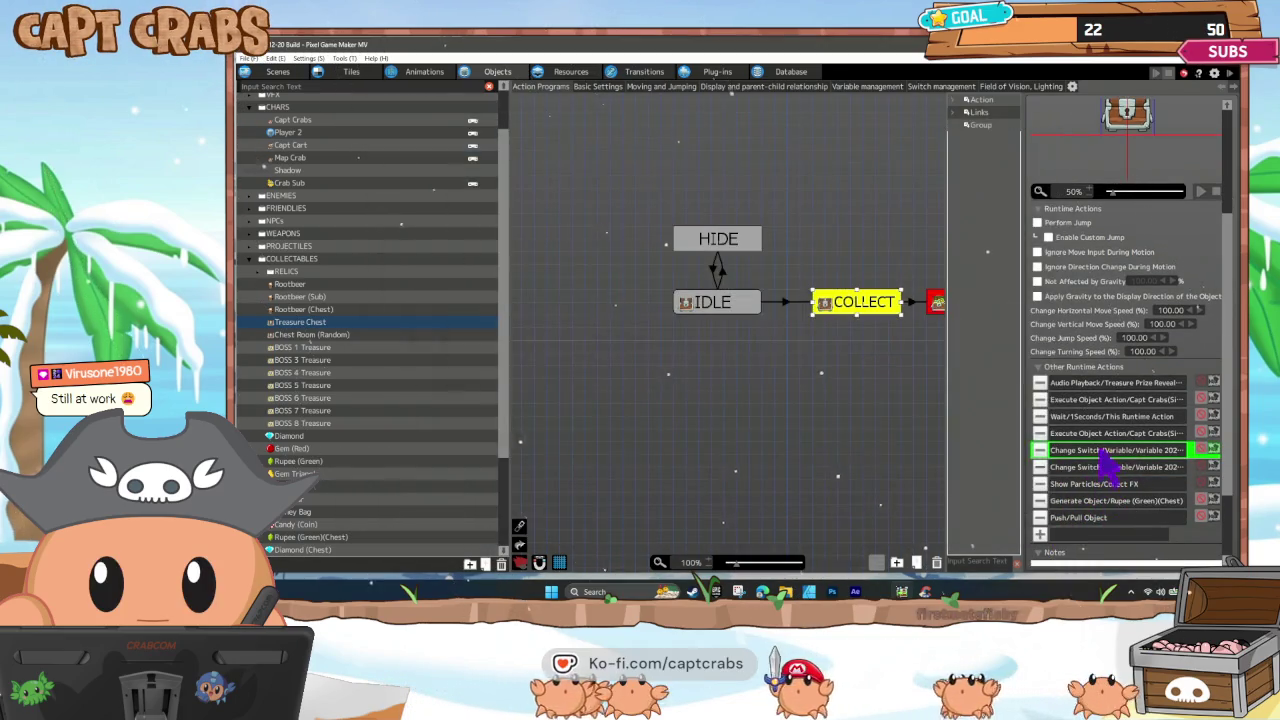
pyautogui.doubleClick(1098, 436)
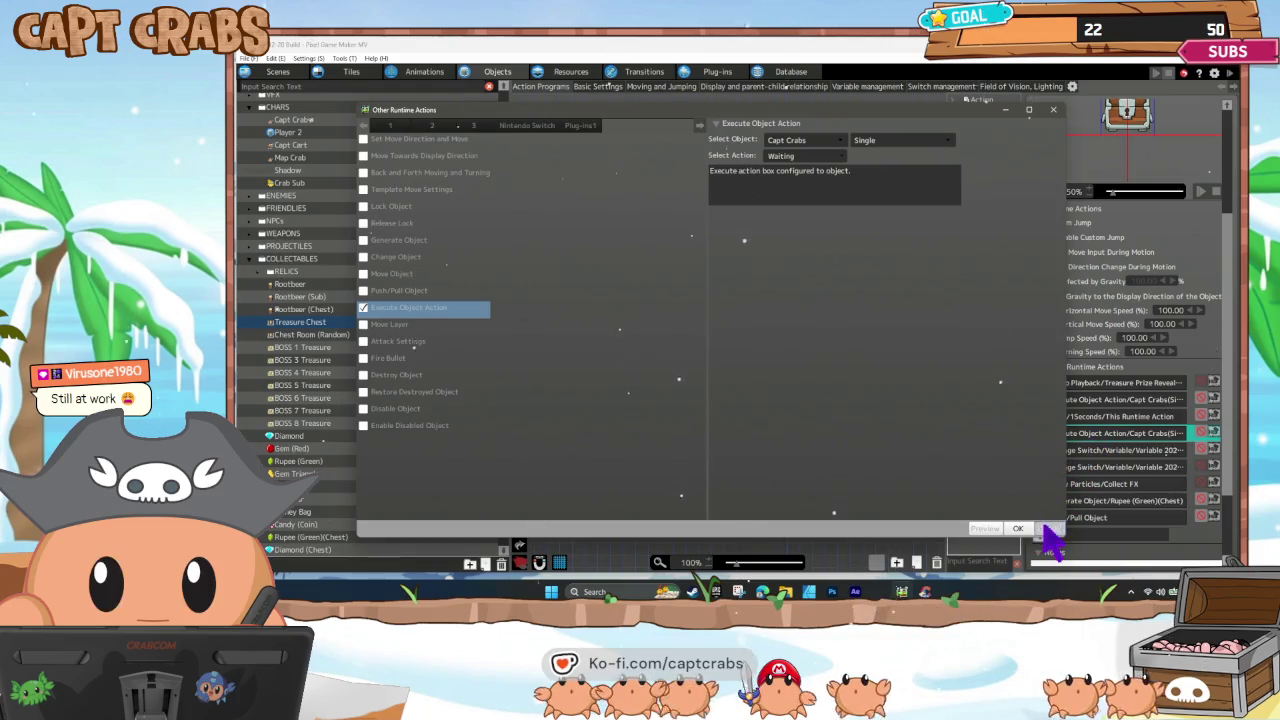
pyautogui.click(1045, 529)
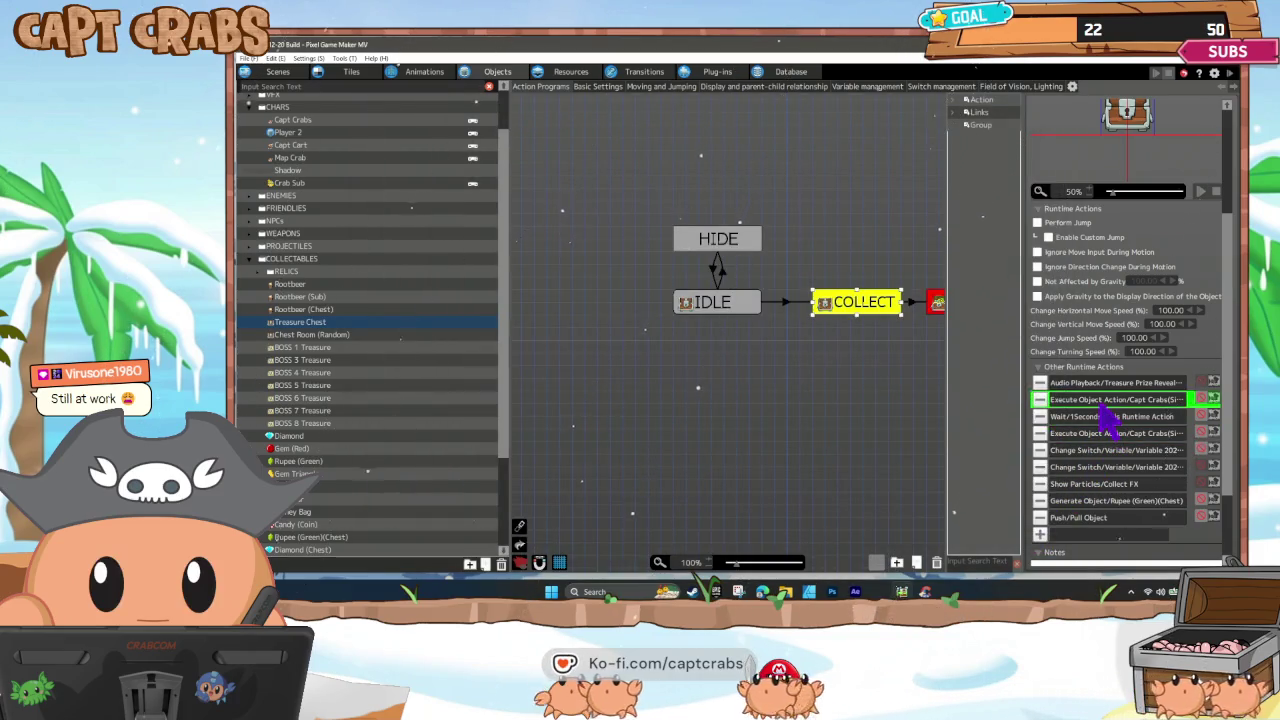
pyautogui.doubleClick(1104, 402)
pyautogui.click(1052, 528)
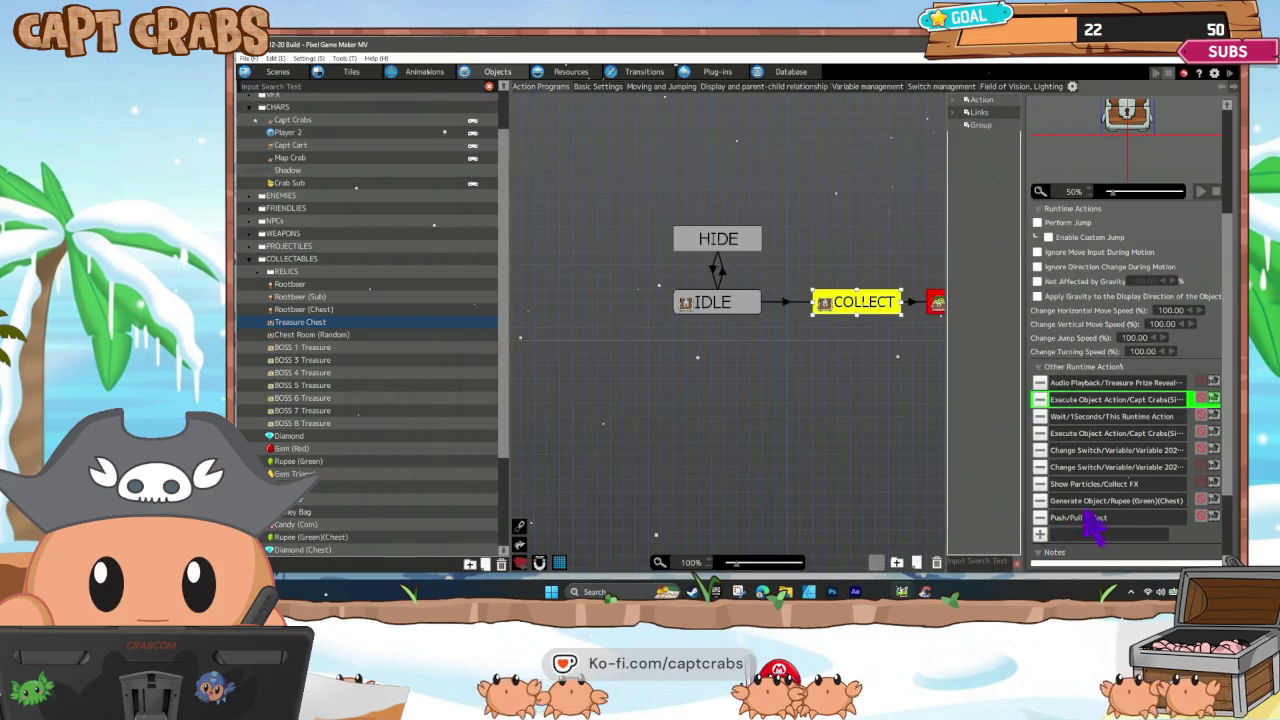
pyautogui.doubleClick(1100, 502)
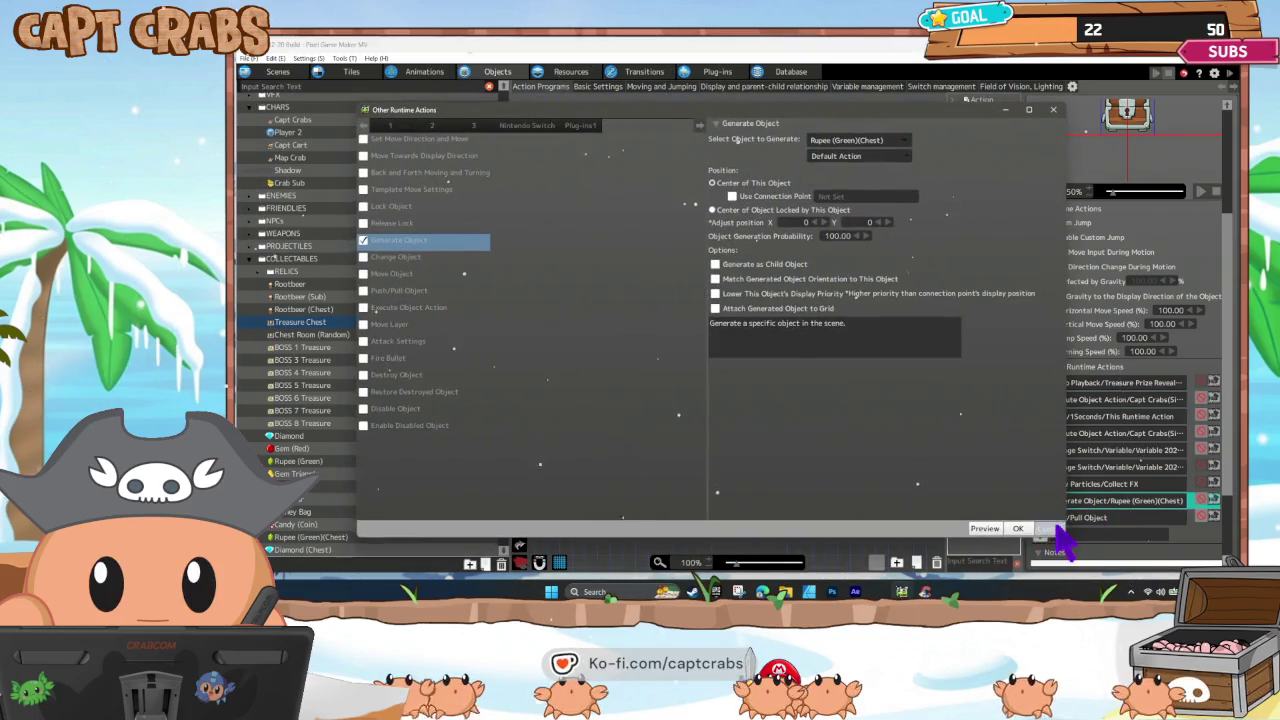
pyautogui.click(1045, 528)
pyautogui.hscroll(2, 846, 309)
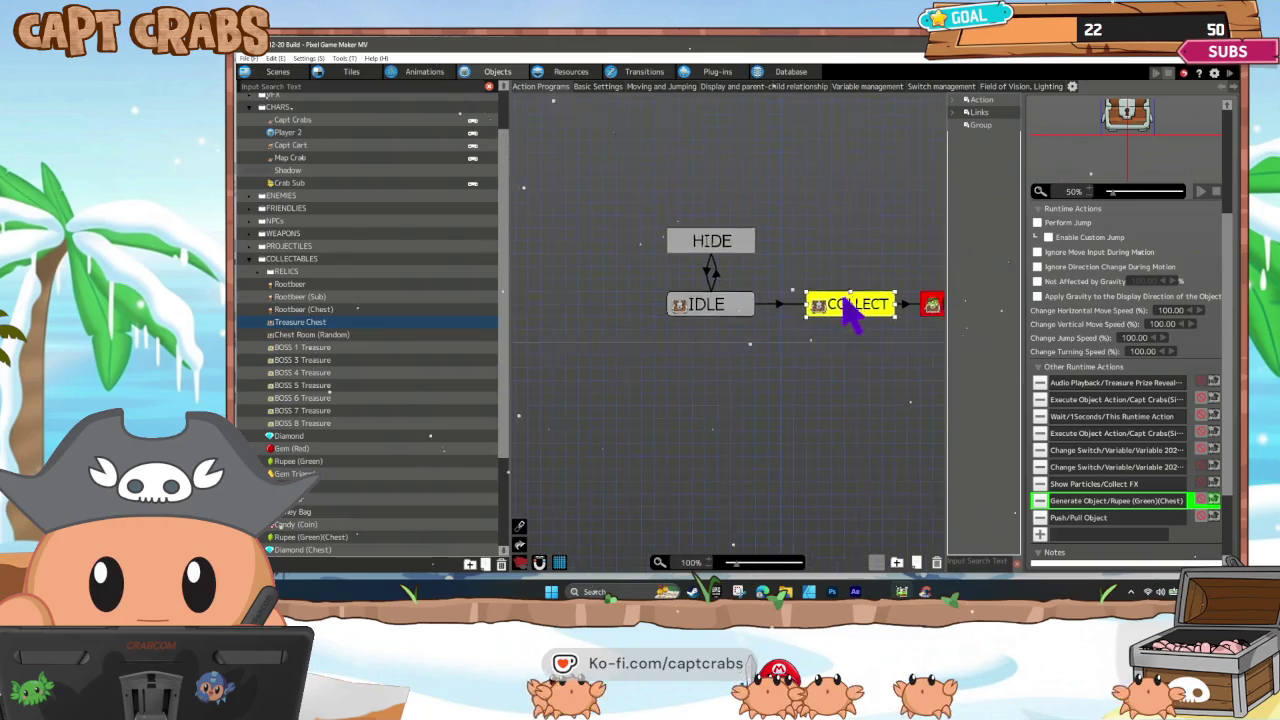
# Open the COLLECT state's second Change Switch/Variable action, which adds 1.00 to Total Treasures.
pyautogui.click(851, 318)
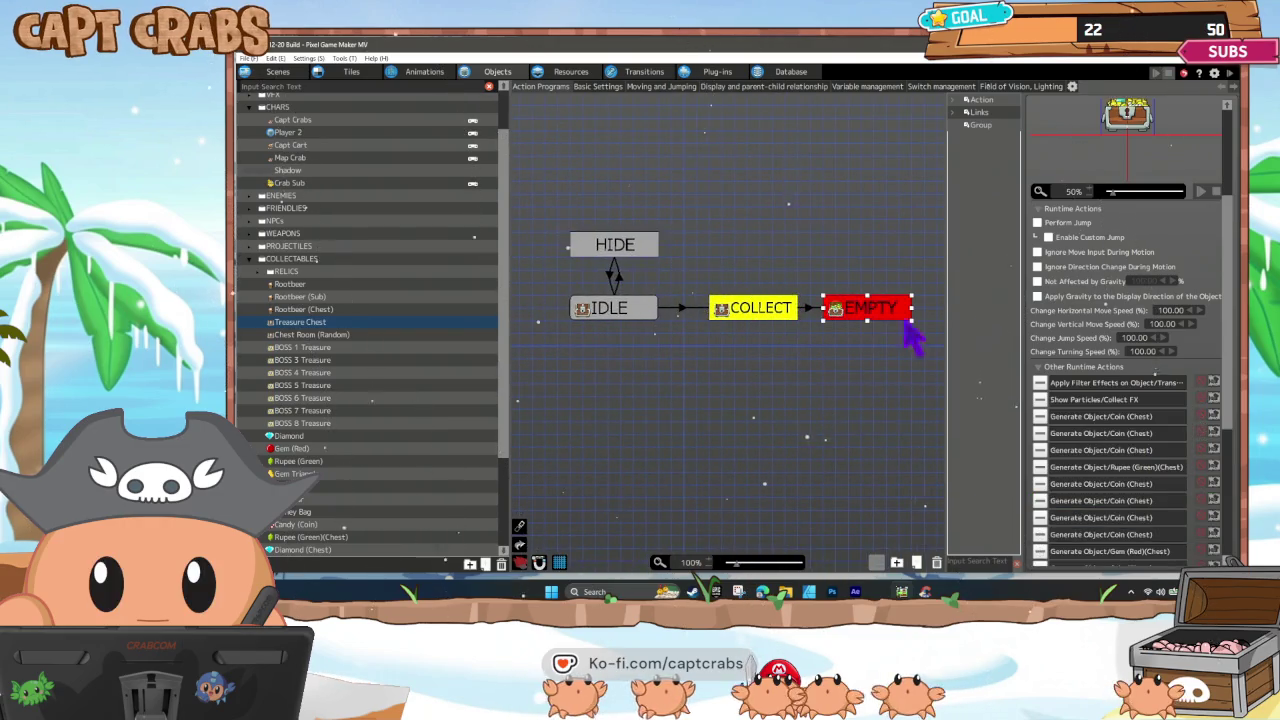
pyautogui.scroll(-5, 1090, 478)
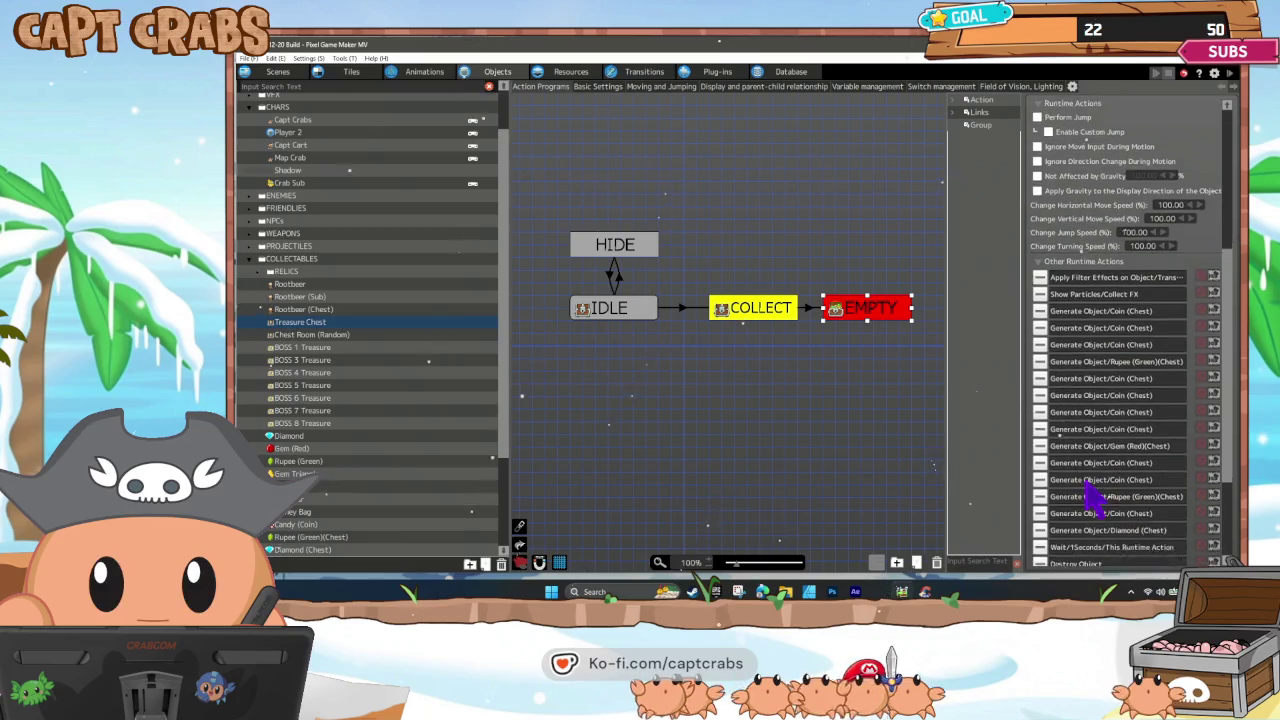
pyautogui.scroll(-2, 1088, 495)
pyautogui.click(777, 314)
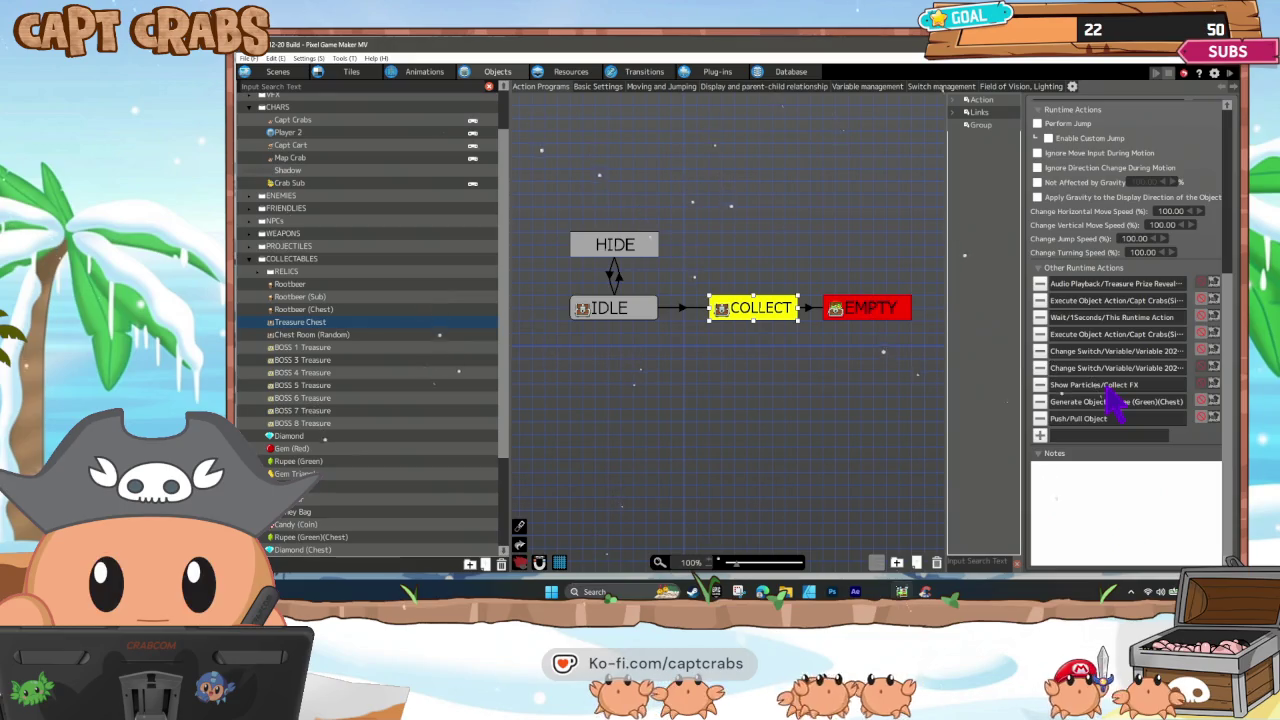
pyautogui.doubleClick(1113, 368)
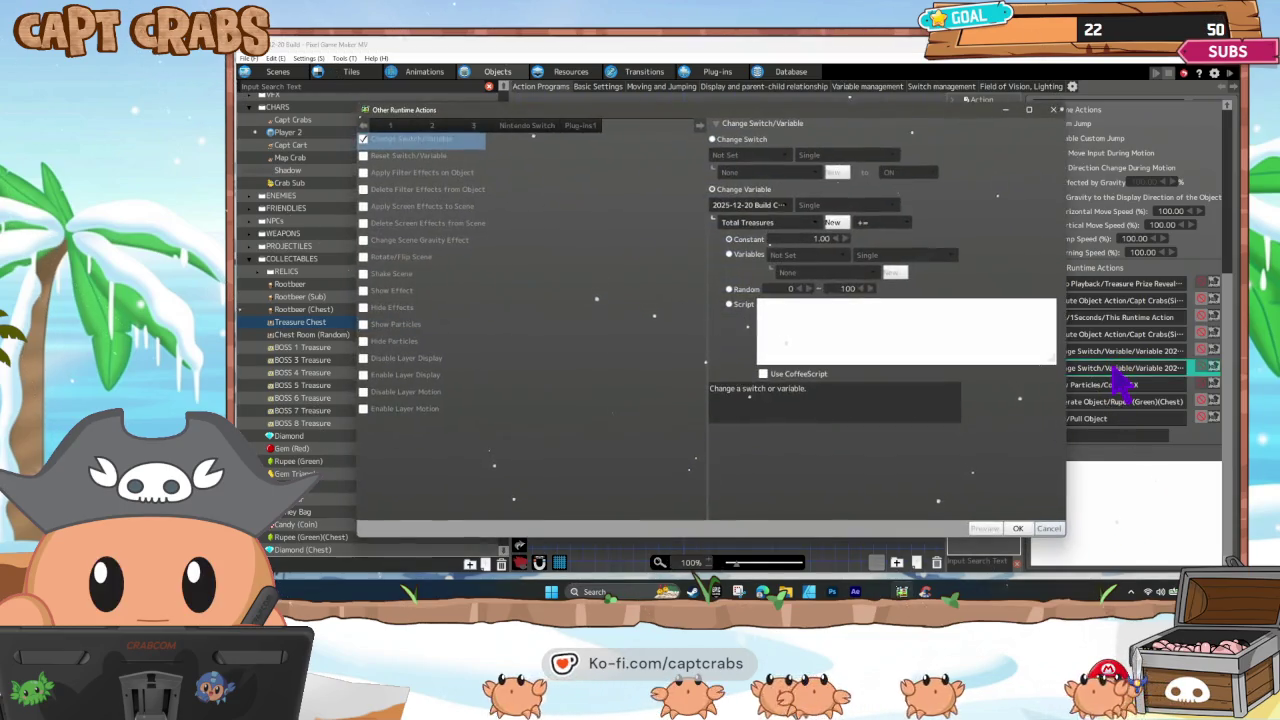
# Browse the action's variable list, then close the variable-change settings without changes.
pyautogui.click(818, 226)
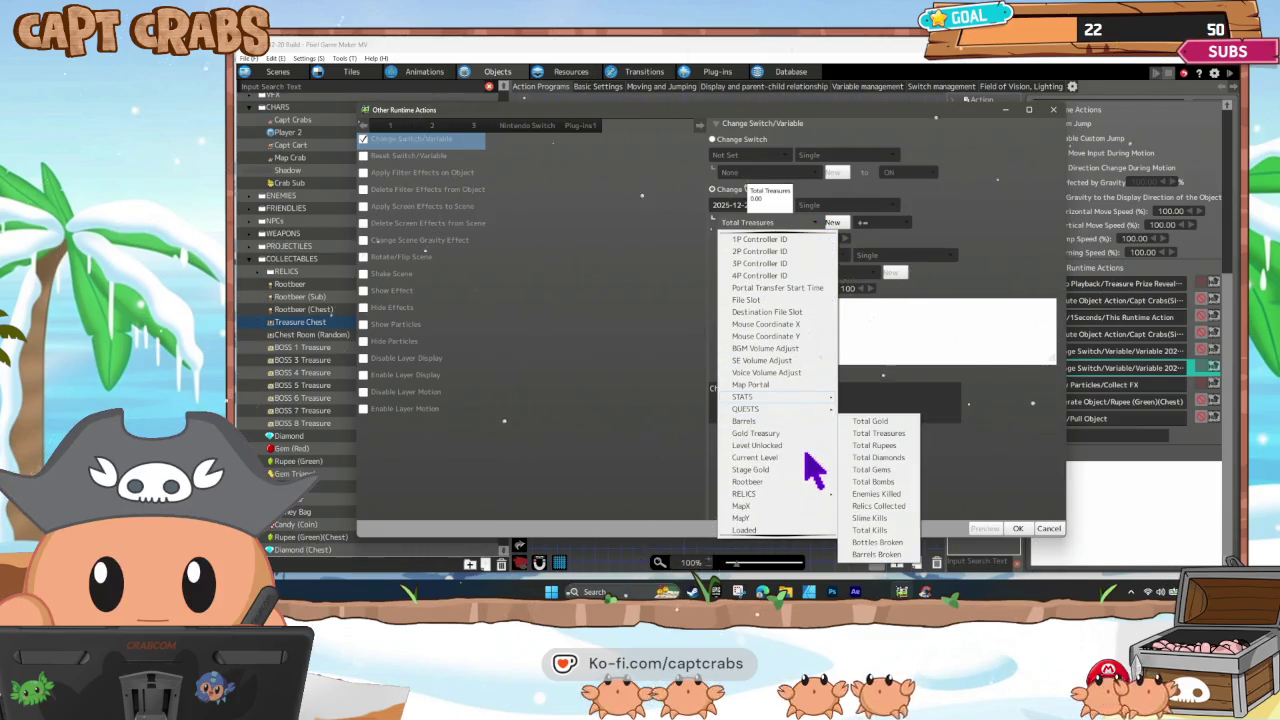
pyautogui.scroll(-3, 812, 462)
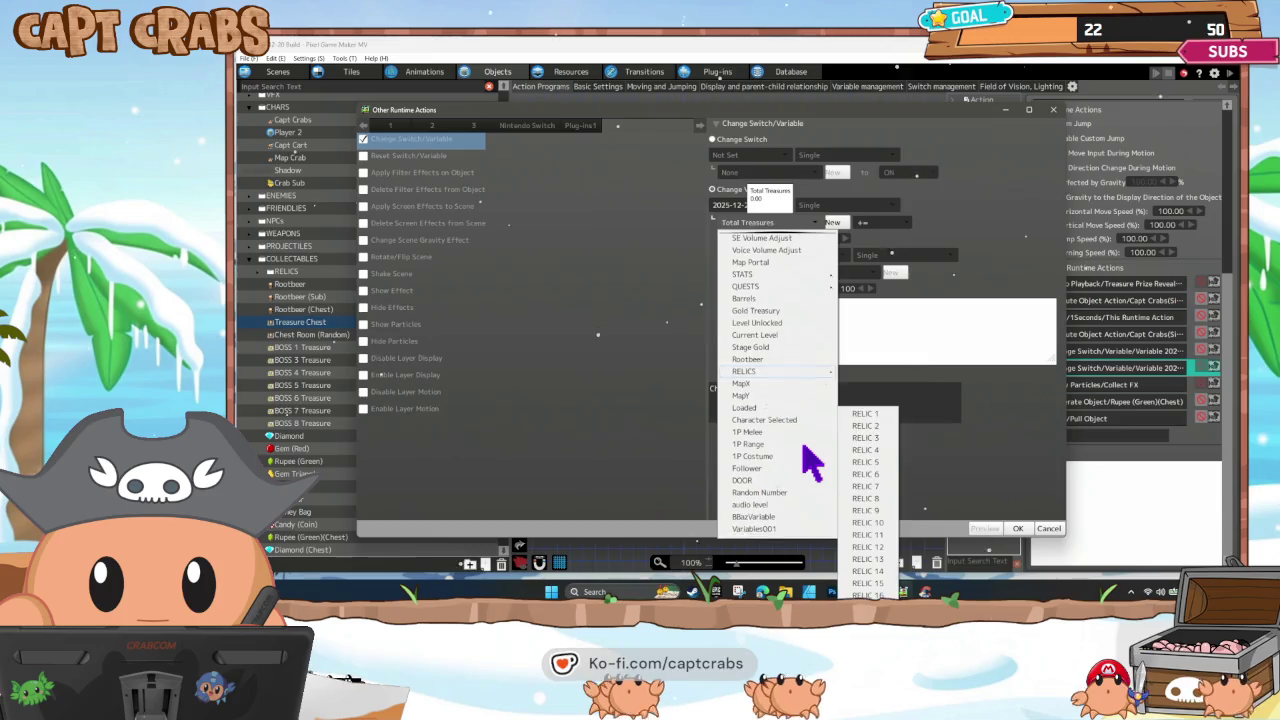
pyautogui.scroll(-1, 812, 462)
pyautogui.scroll(1, 809, 458)
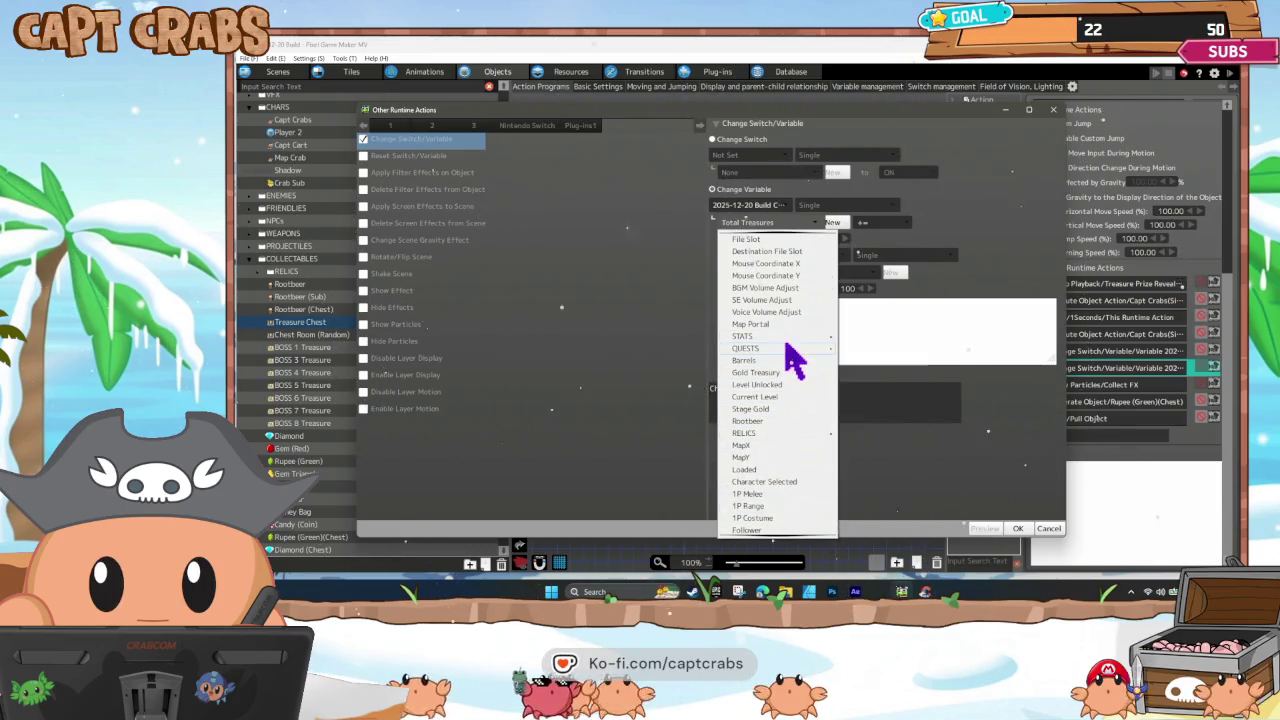
pyautogui.moveTo(782, 336)
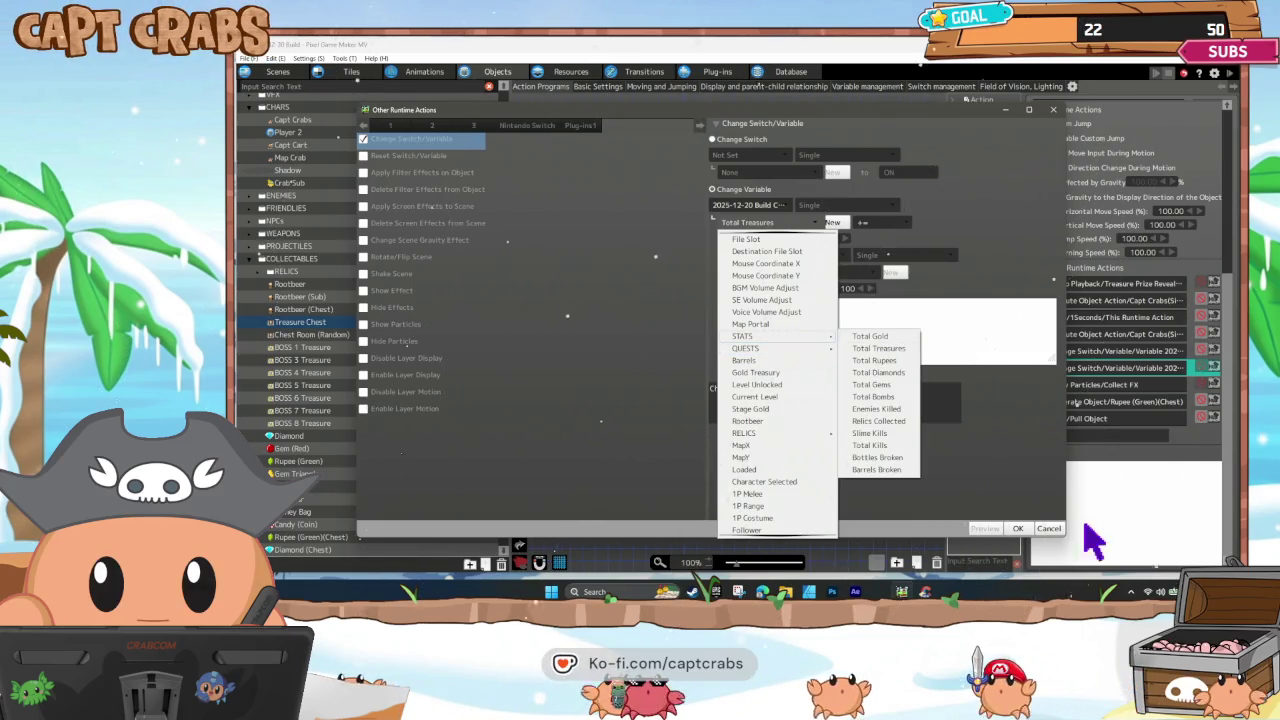
pyautogui.click(1040, 522)
pyautogui.click(1050, 524)
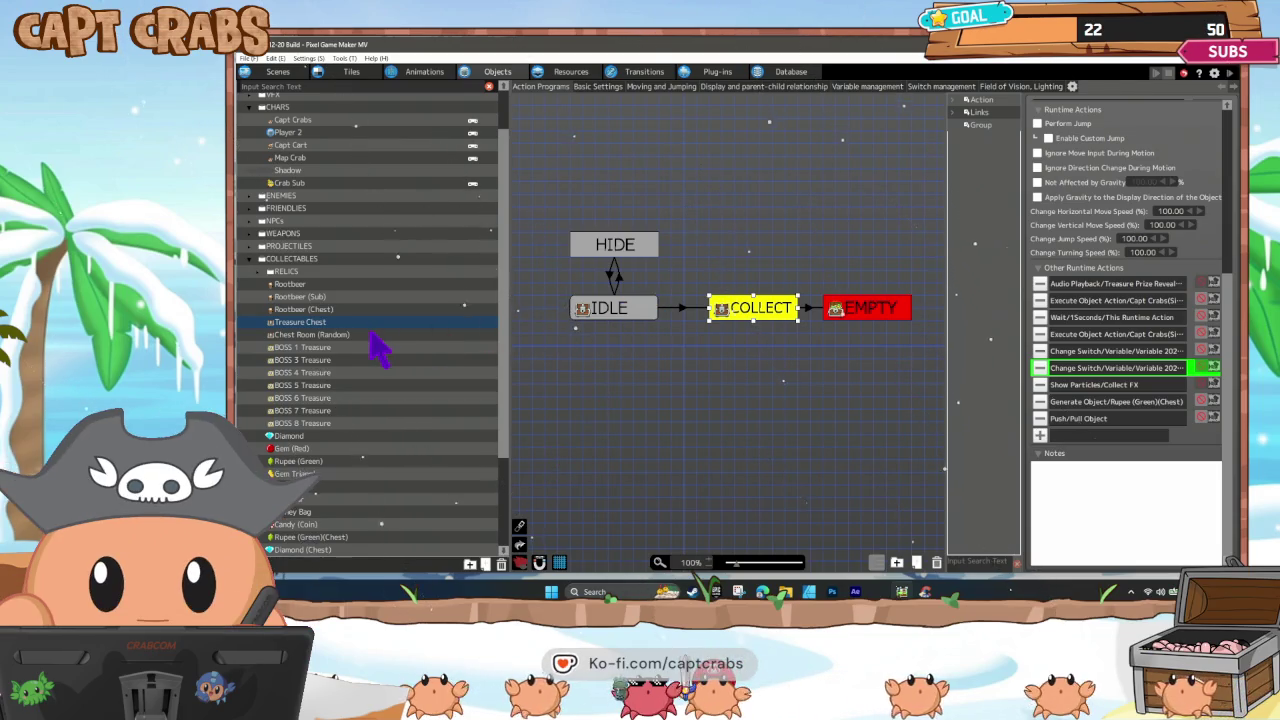
# Look over the Chest Room (Random) and Treasure Chest programs, then switch to the Scenes editor.
pyautogui.click(333, 336)
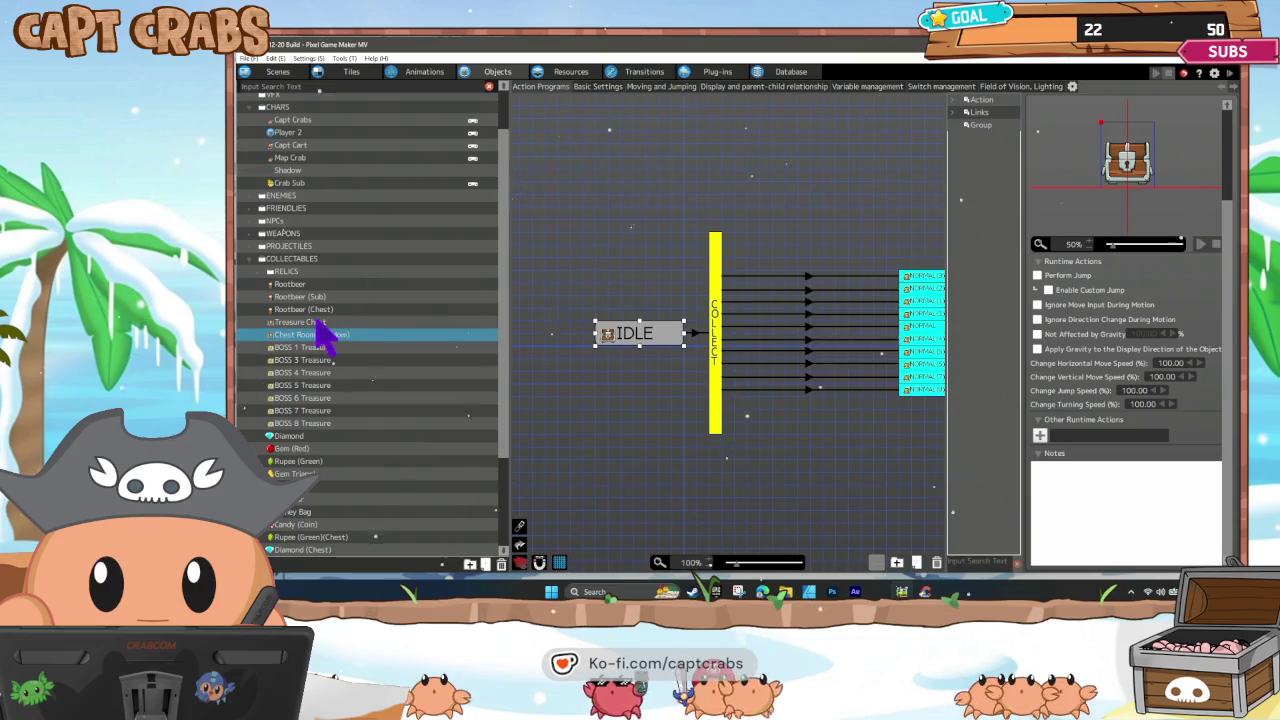
pyautogui.click(317, 322)
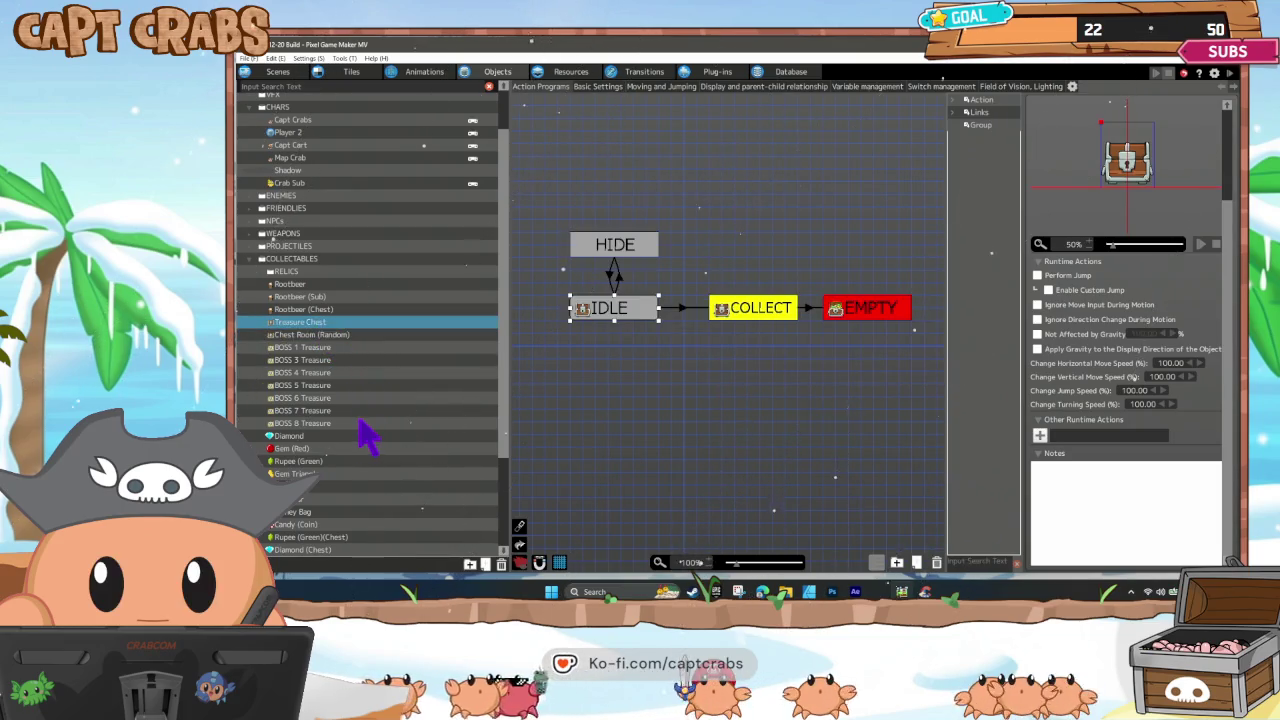
pyautogui.click(278, 72)
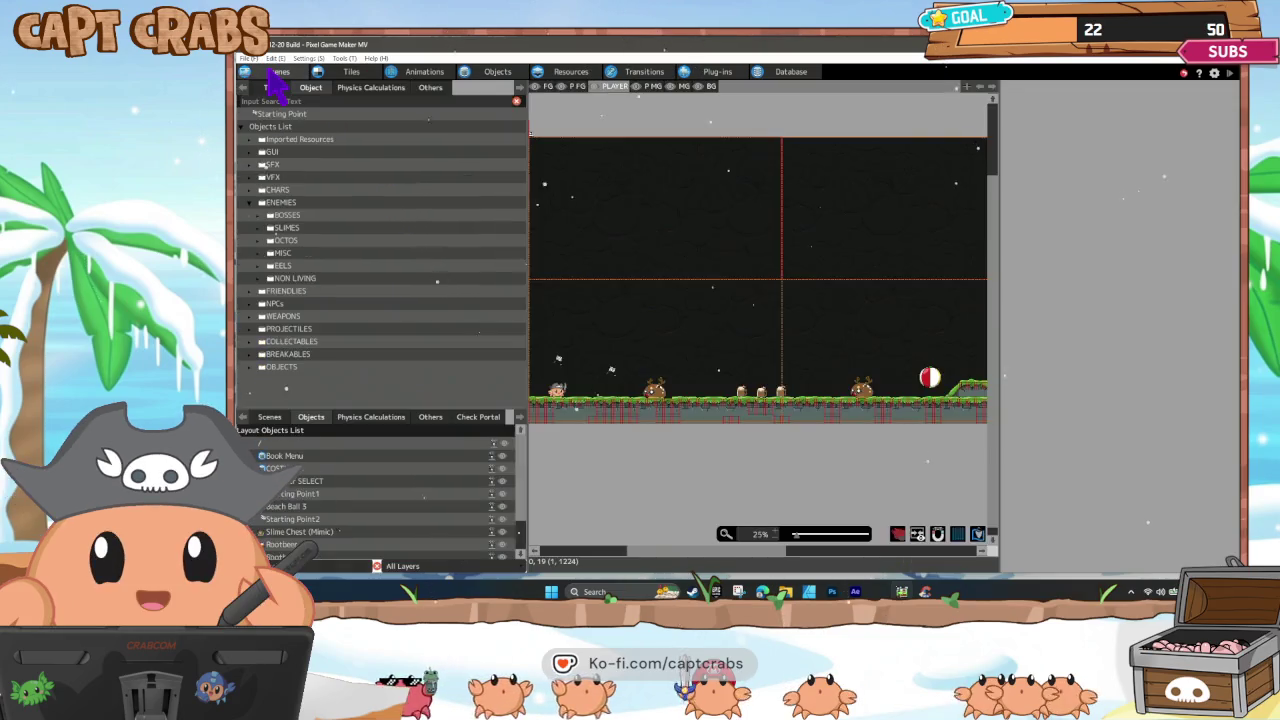
# Open the TREASURE BOOK scene from the scene list.
pyautogui.scroll(-2, 362, 487)
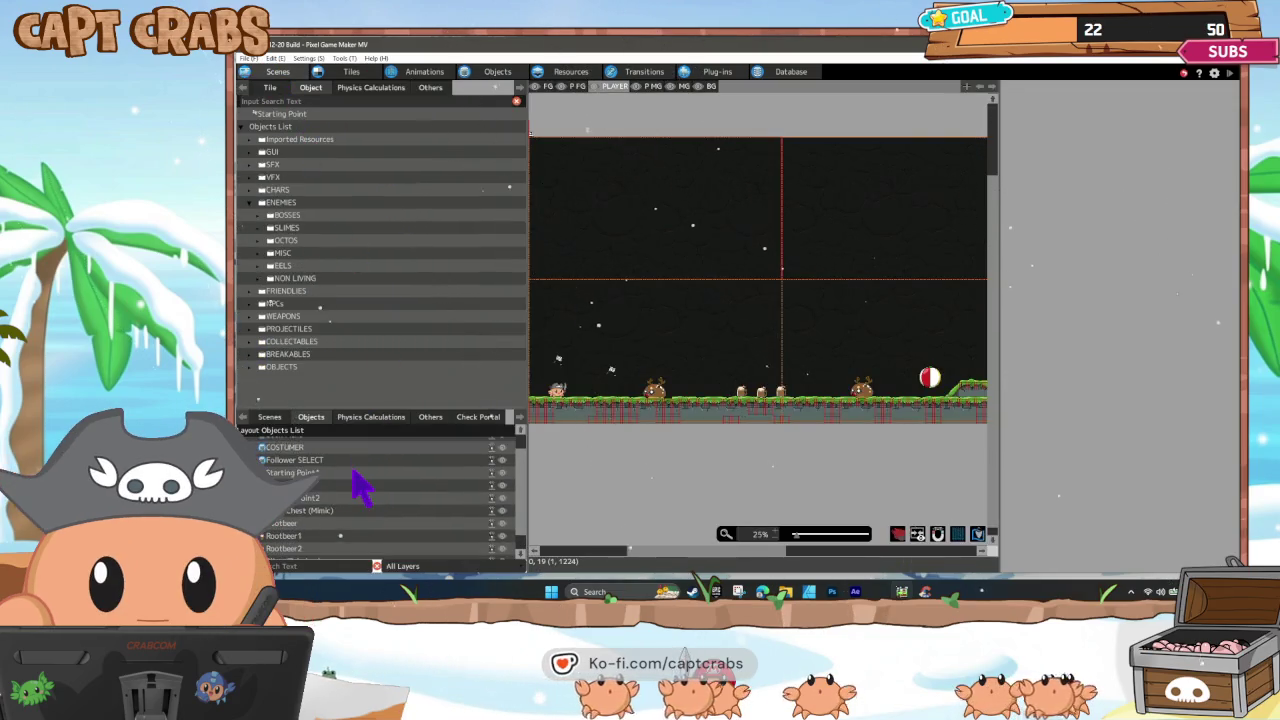
pyautogui.scroll(2, 362, 487)
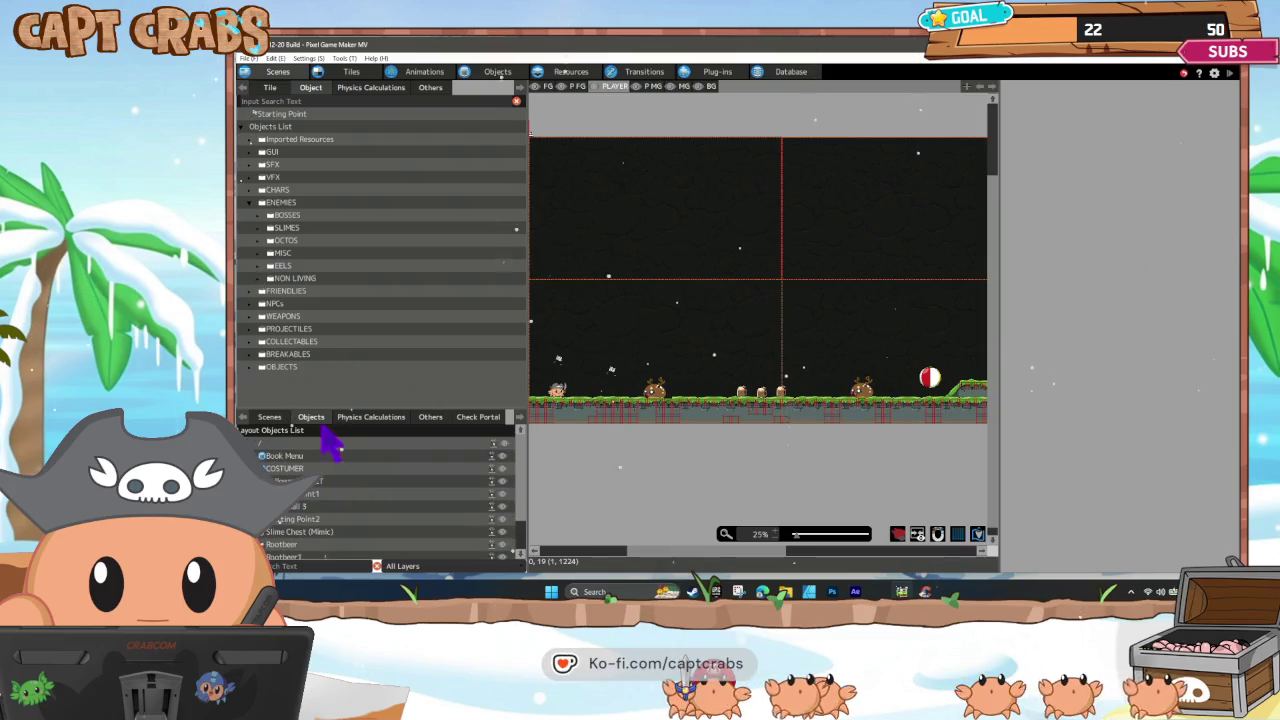
pyautogui.click(272, 419)
pyautogui.scroll(-10, 386, 480)
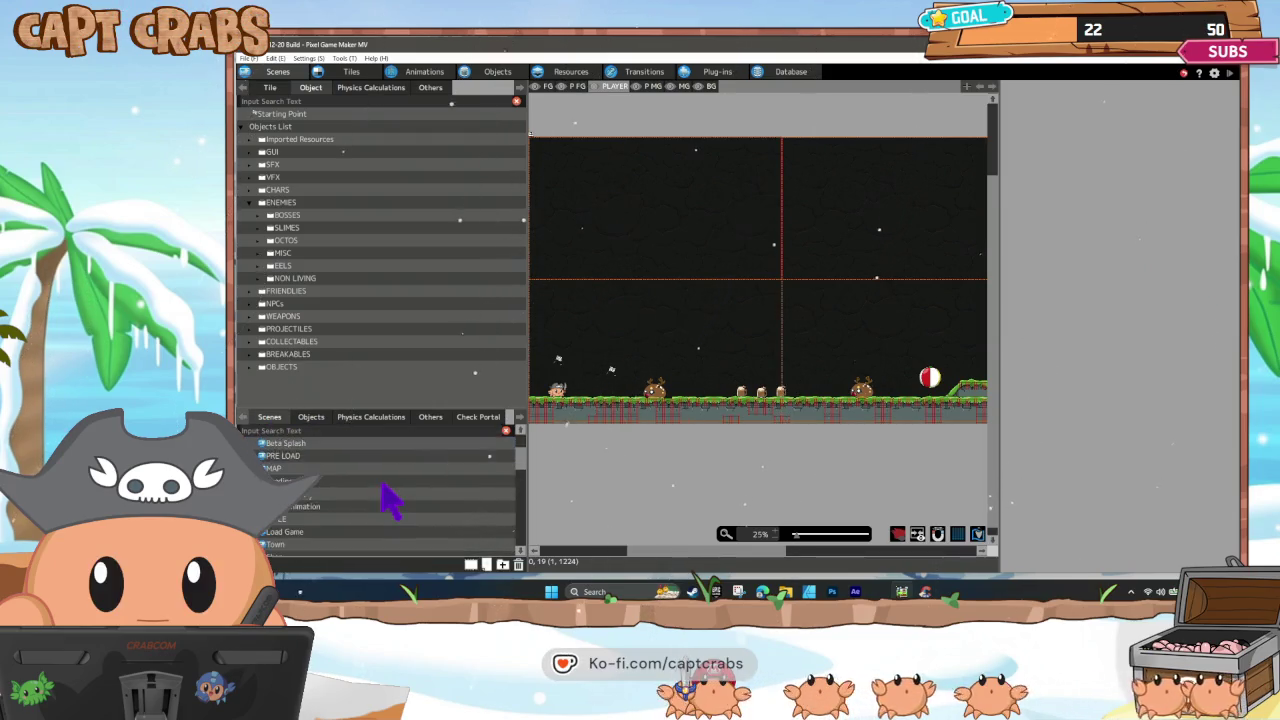
pyautogui.scroll(-8, 390, 521)
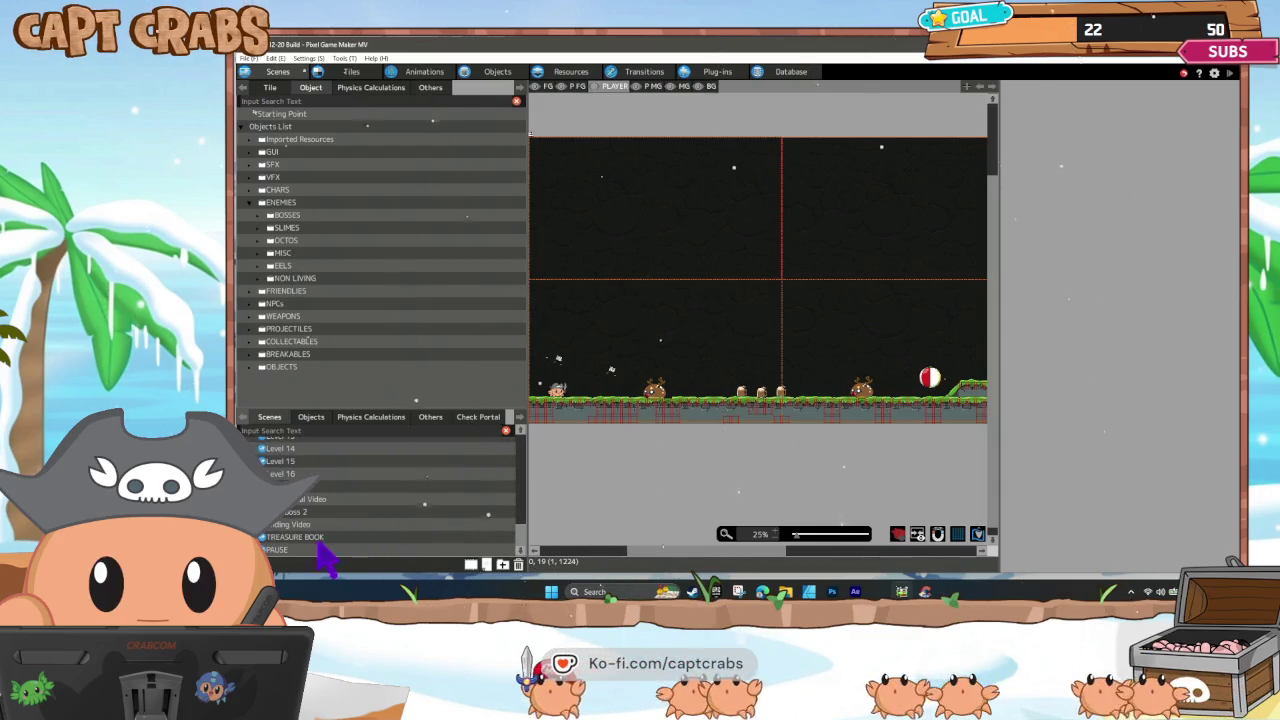
pyautogui.click(322, 538)
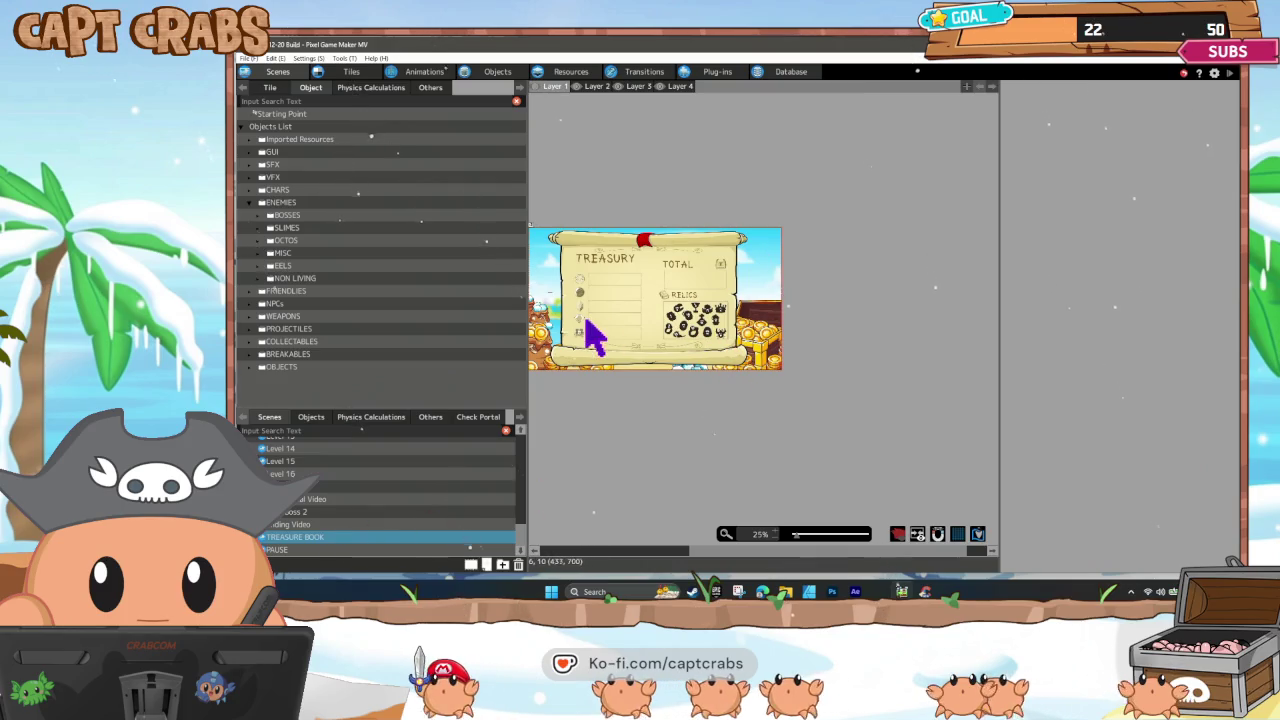
# Select MENU Treasure in the treasure book's object list and choose Edit Base Object.
pyautogui.moveTo(612, 340); pyautogui.dragTo(655, 368)
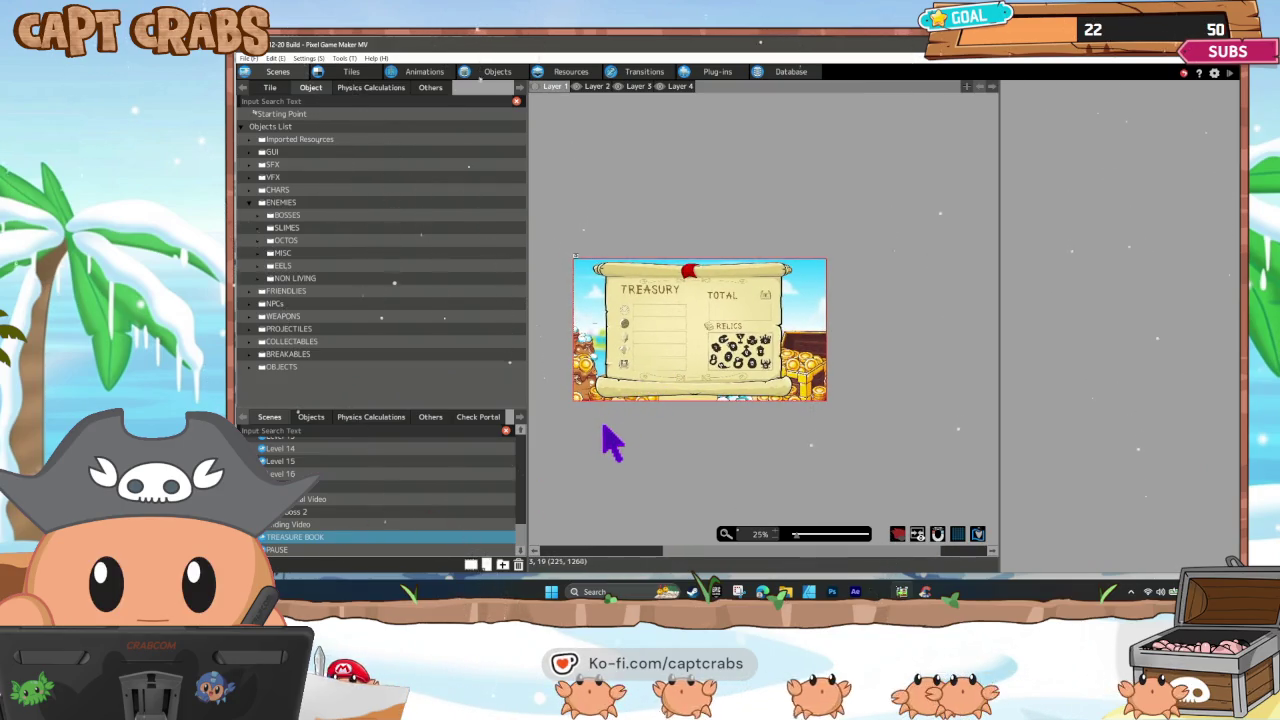
pyautogui.click(318, 418)
pyautogui.scroll(-5, 380, 520)
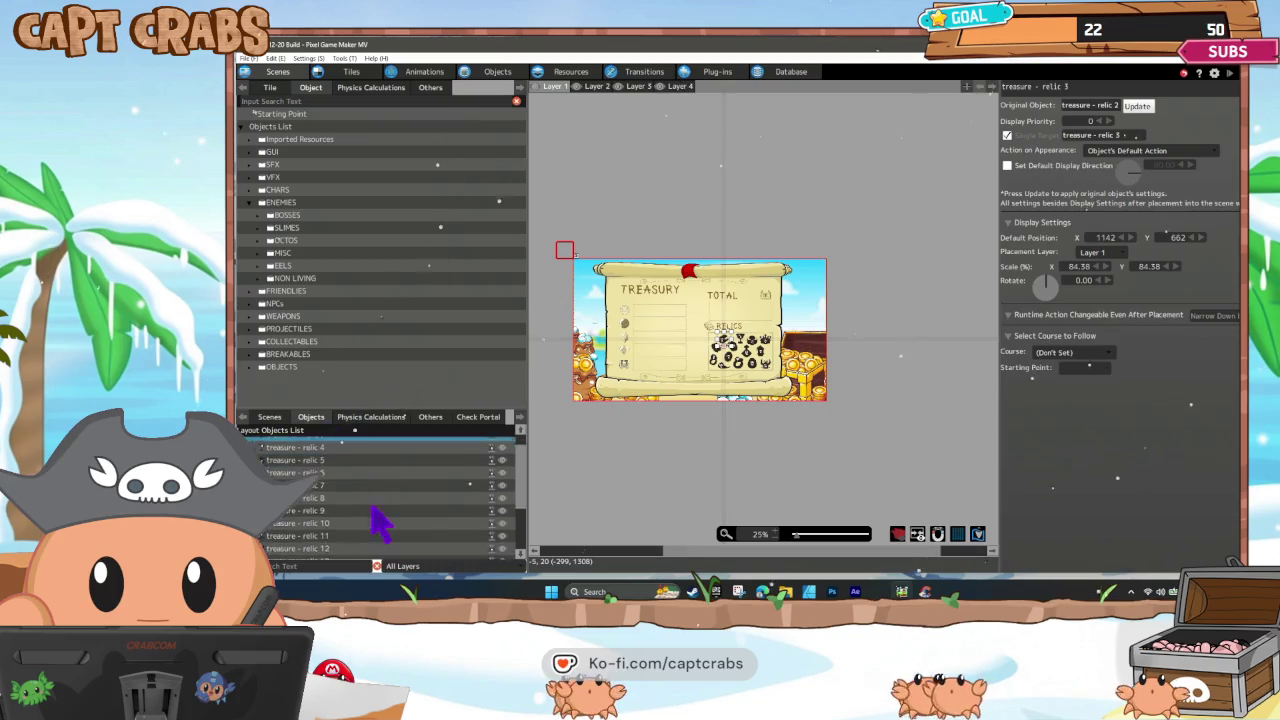
pyautogui.scroll(-2, 380, 520)
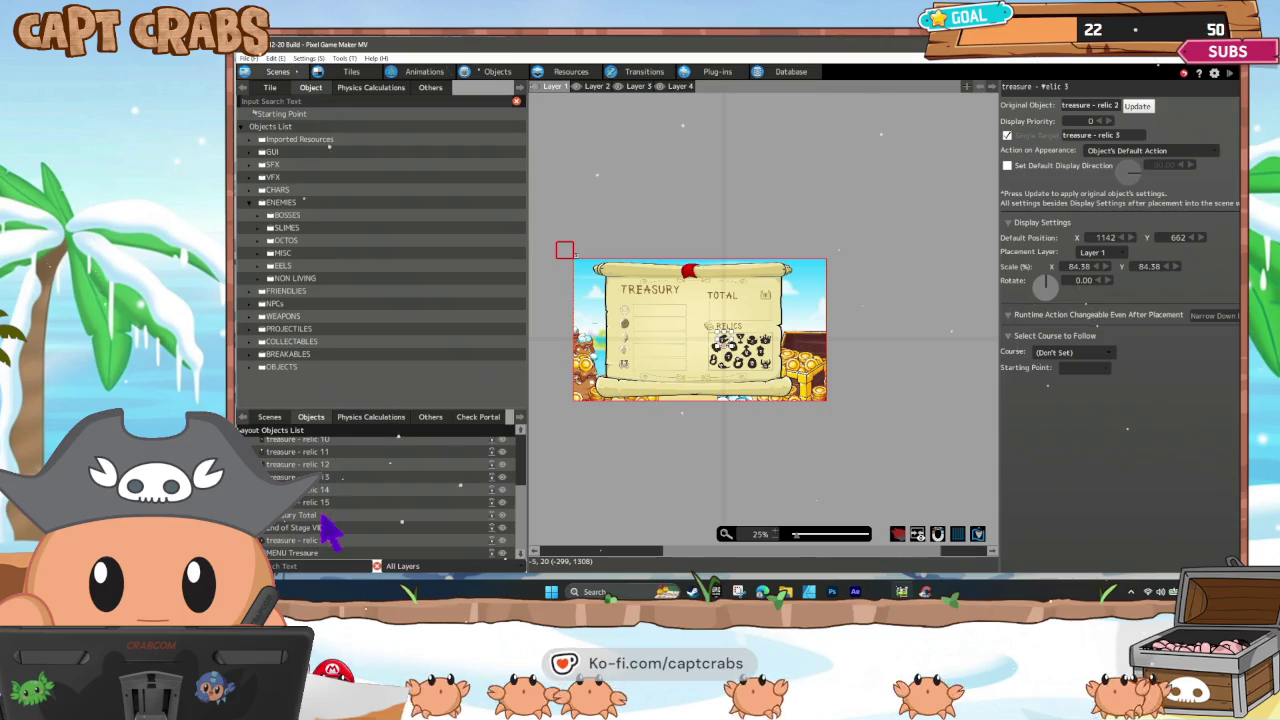
pyautogui.click(310, 516)
pyautogui.click(321, 553)
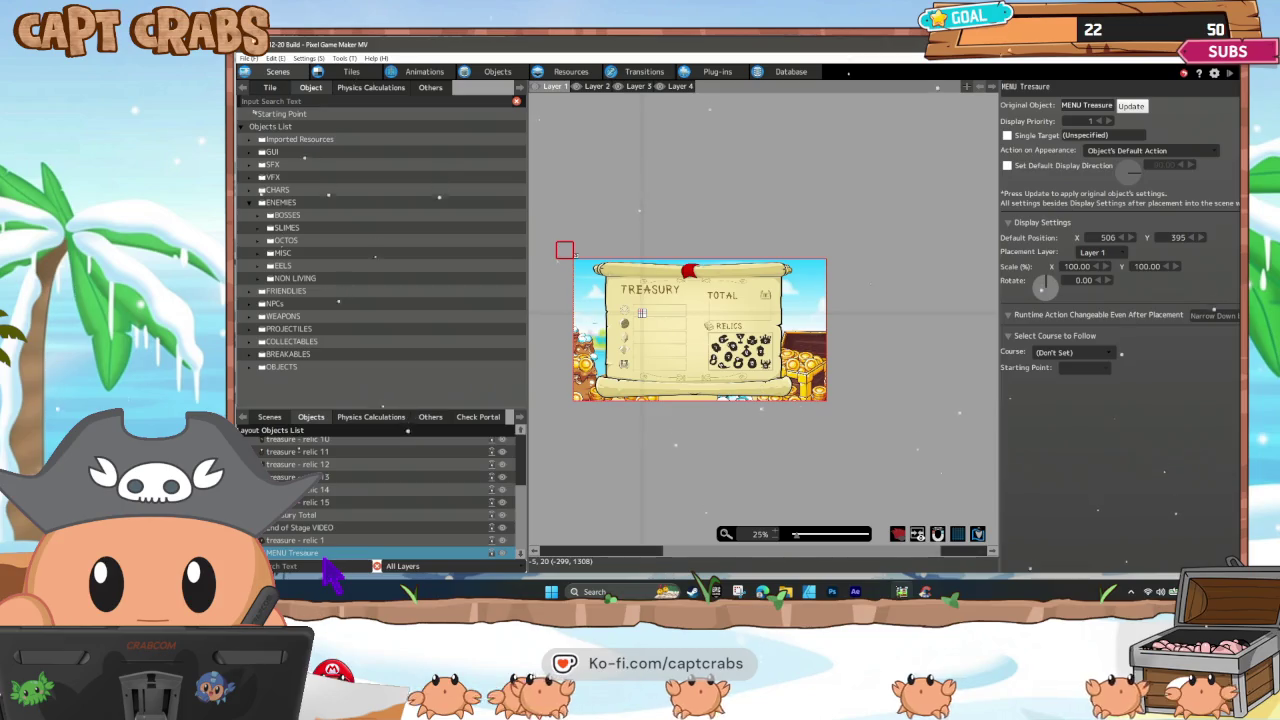
pyautogui.rightClick(325, 558)
pyautogui.click(368, 595)
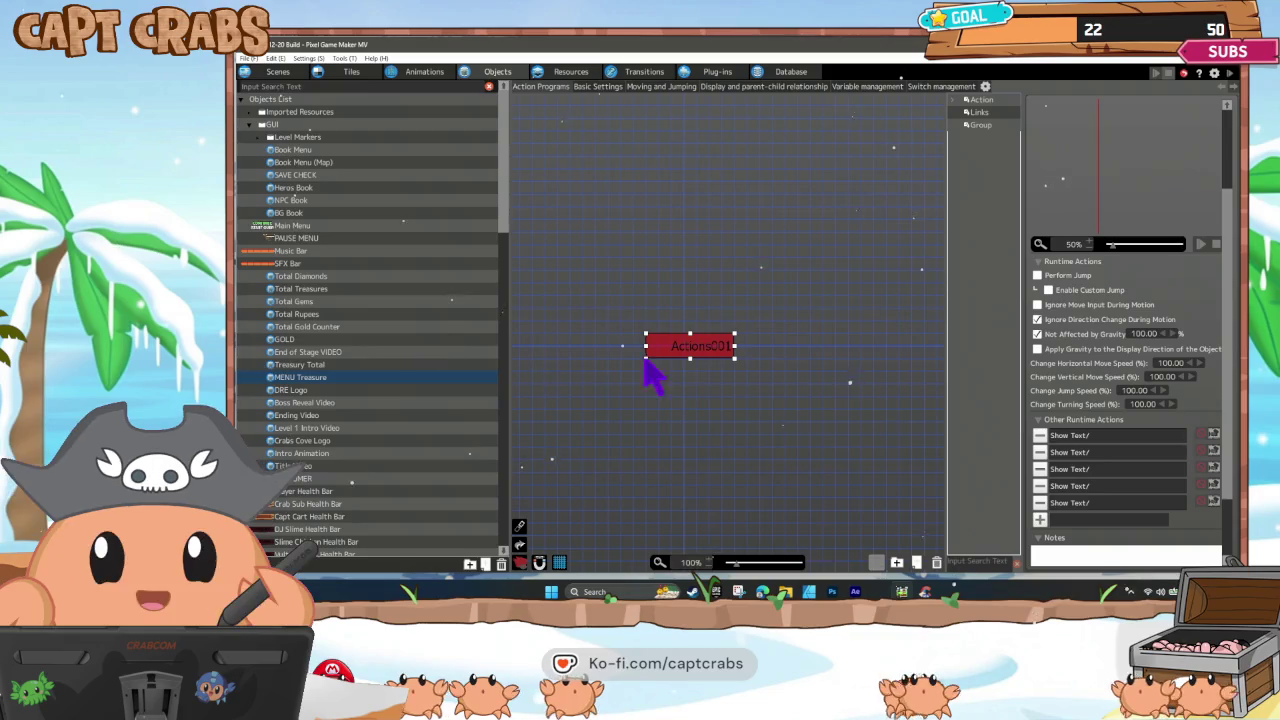
pyautogui.doubleClick(1097, 504)
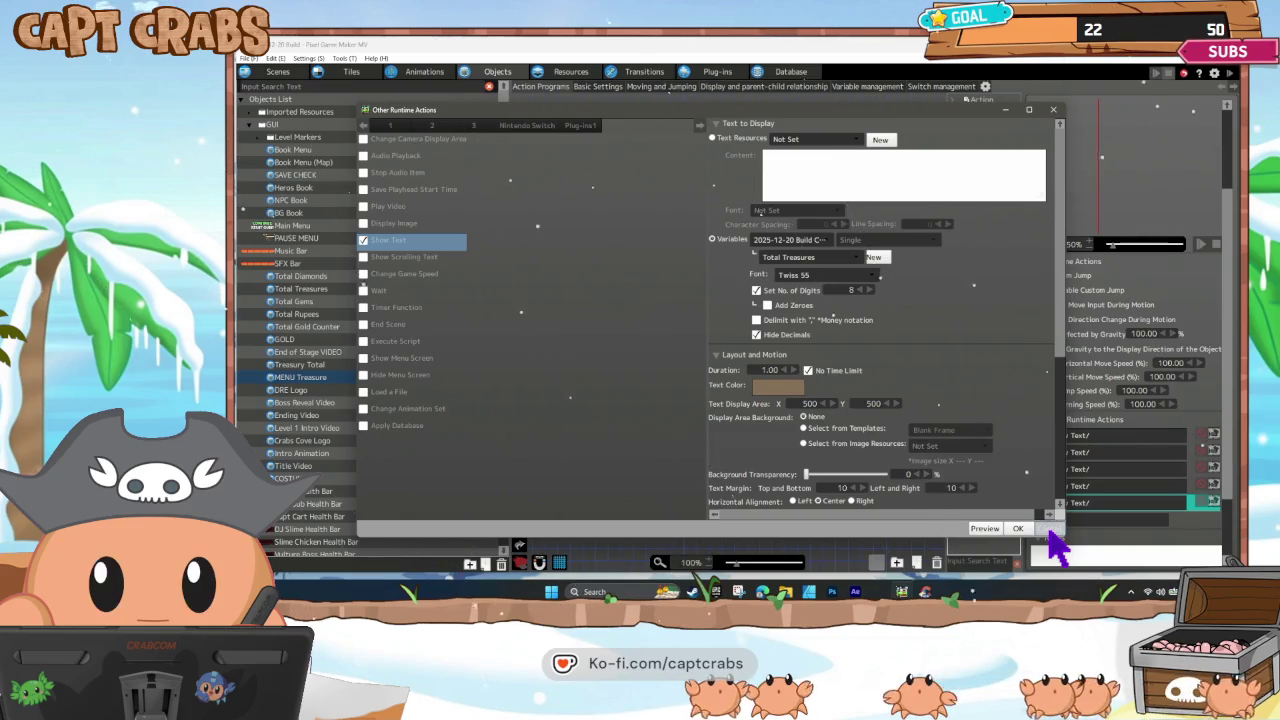
pyautogui.click(1048, 530)
pyautogui.doubleClick(1075, 503)
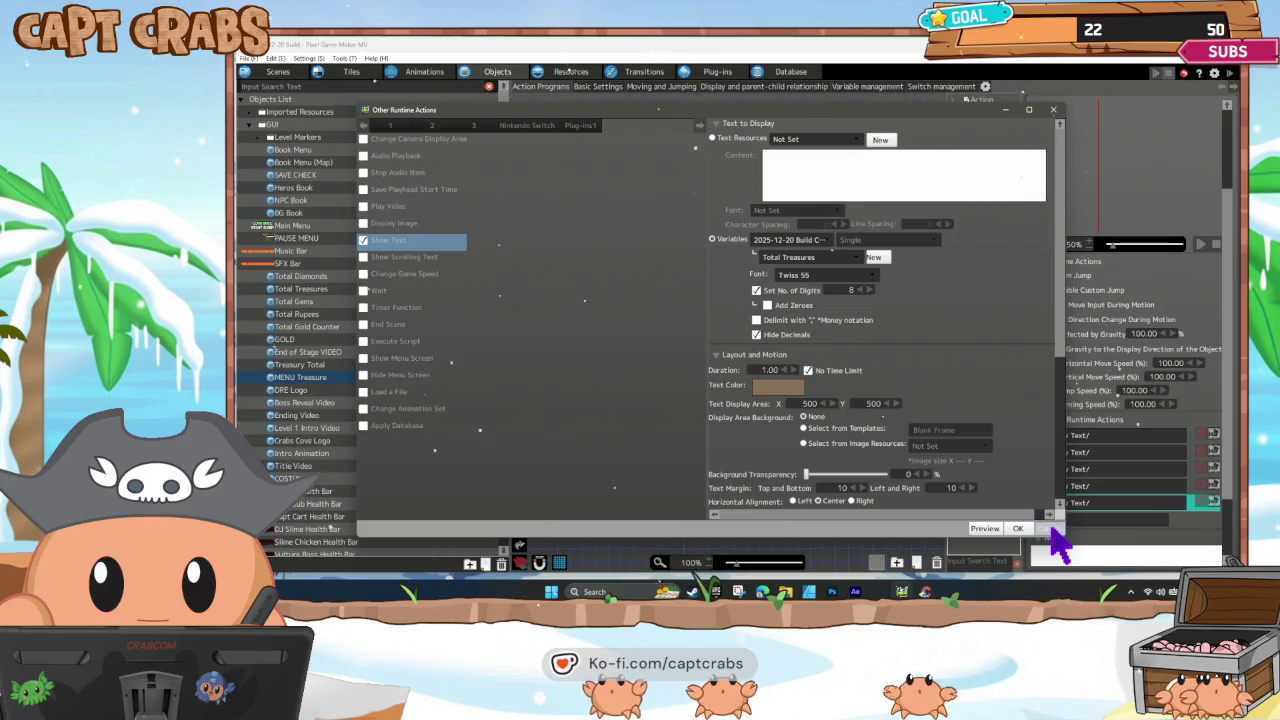
pyautogui.click(1048, 530)
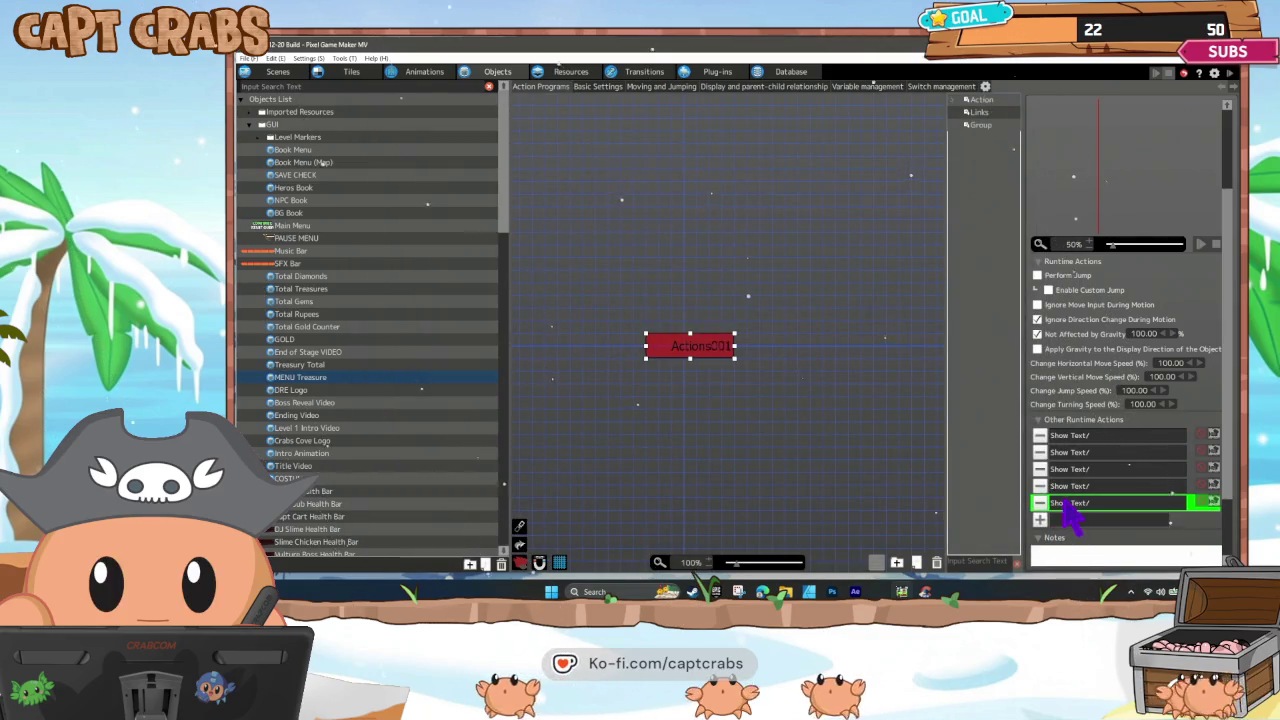
pyautogui.doubleClick(1065, 505)
pyautogui.click(828, 256)
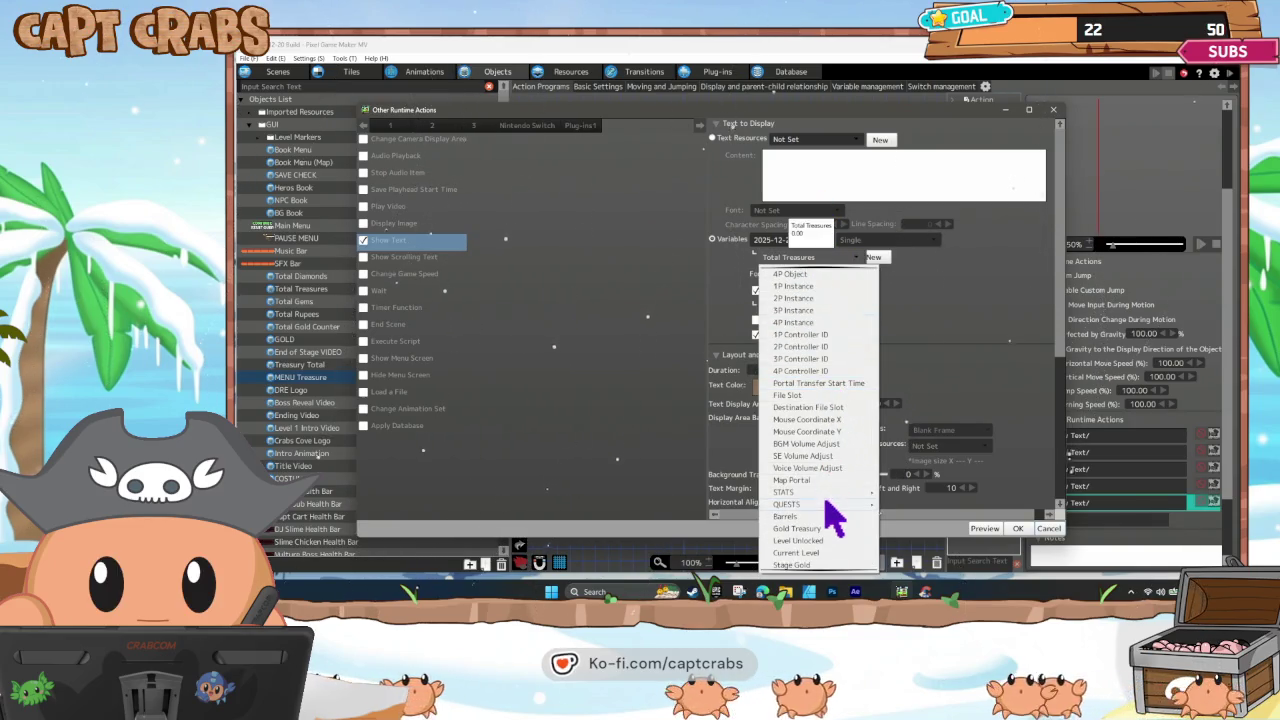
pyautogui.moveTo(840, 494)
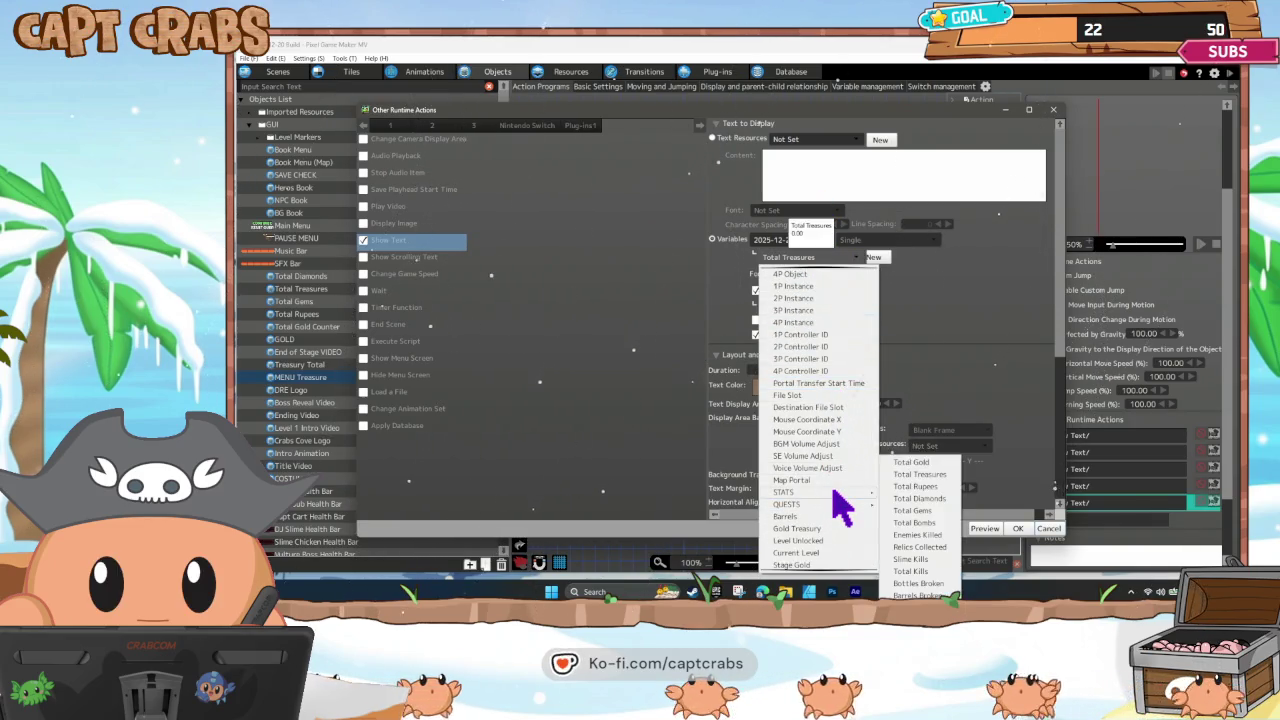
pyautogui.click(918, 476)
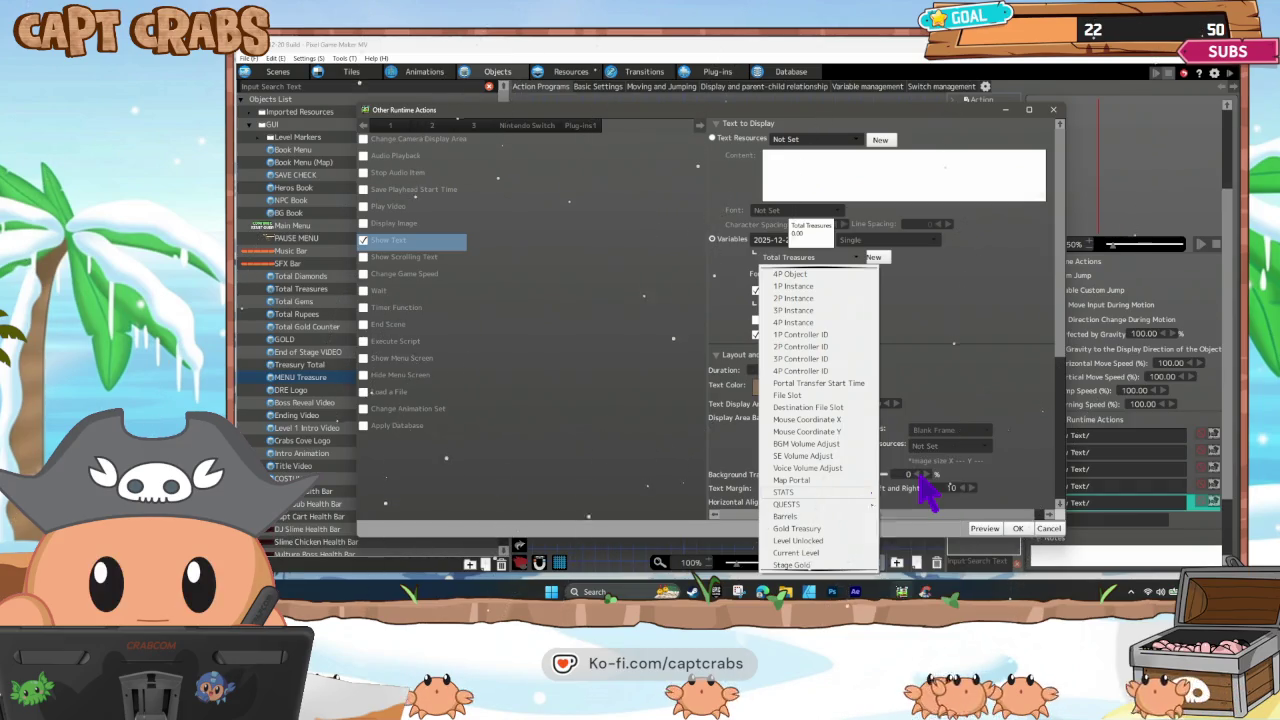
pyautogui.click(1018, 528)
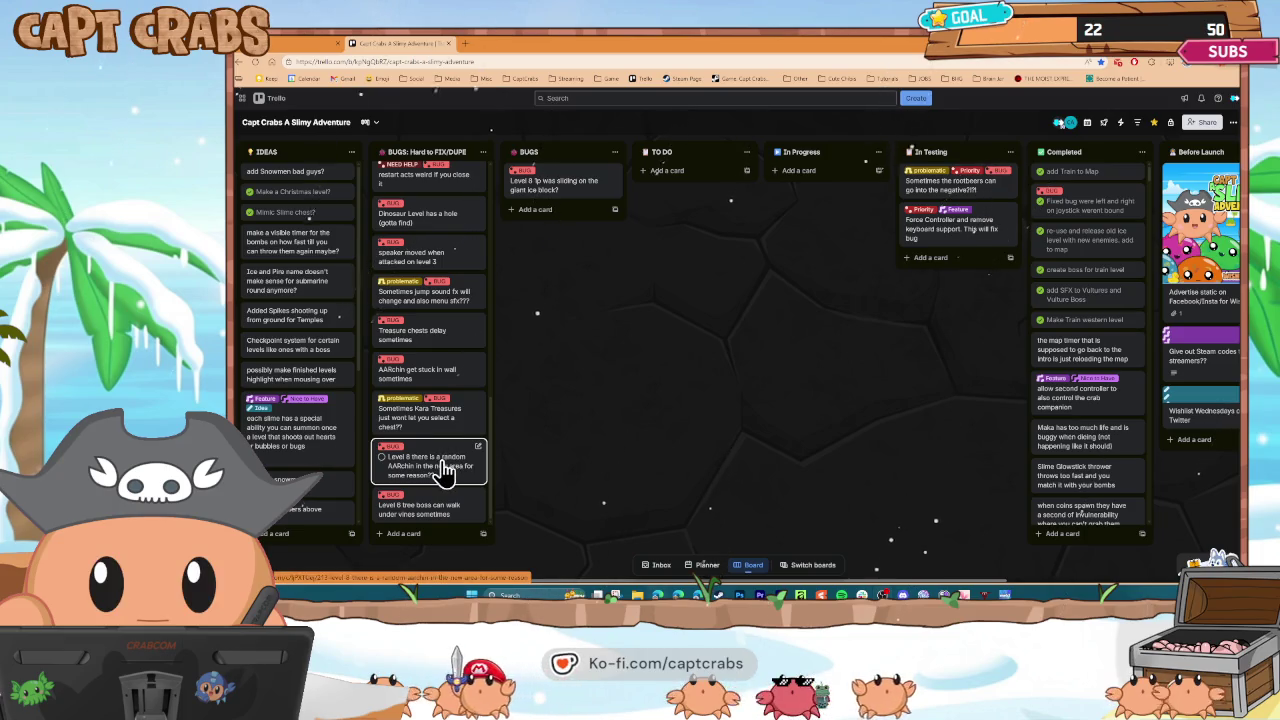
# Archive the Level 8 random AARchin bug card and scroll back up the board.
pyautogui.rightClick(445, 470)
pyautogui.click(525, 557)
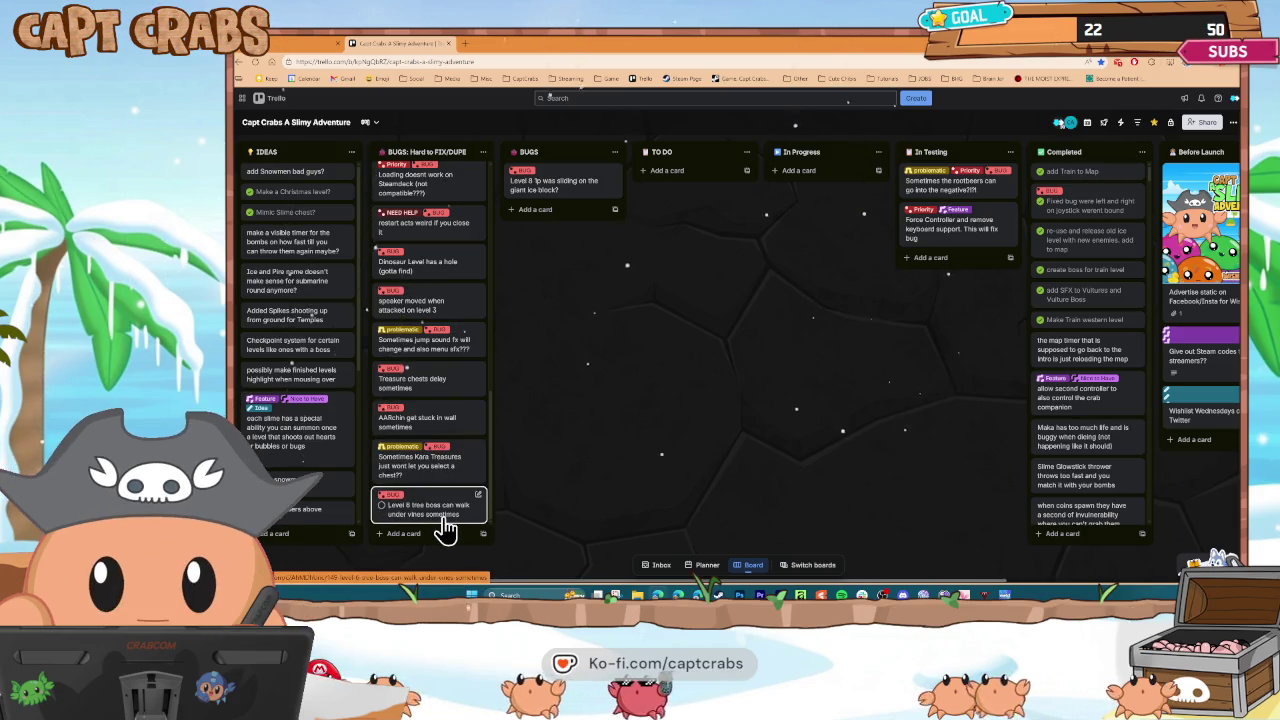
pyautogui.scroll(5, 445, 486)
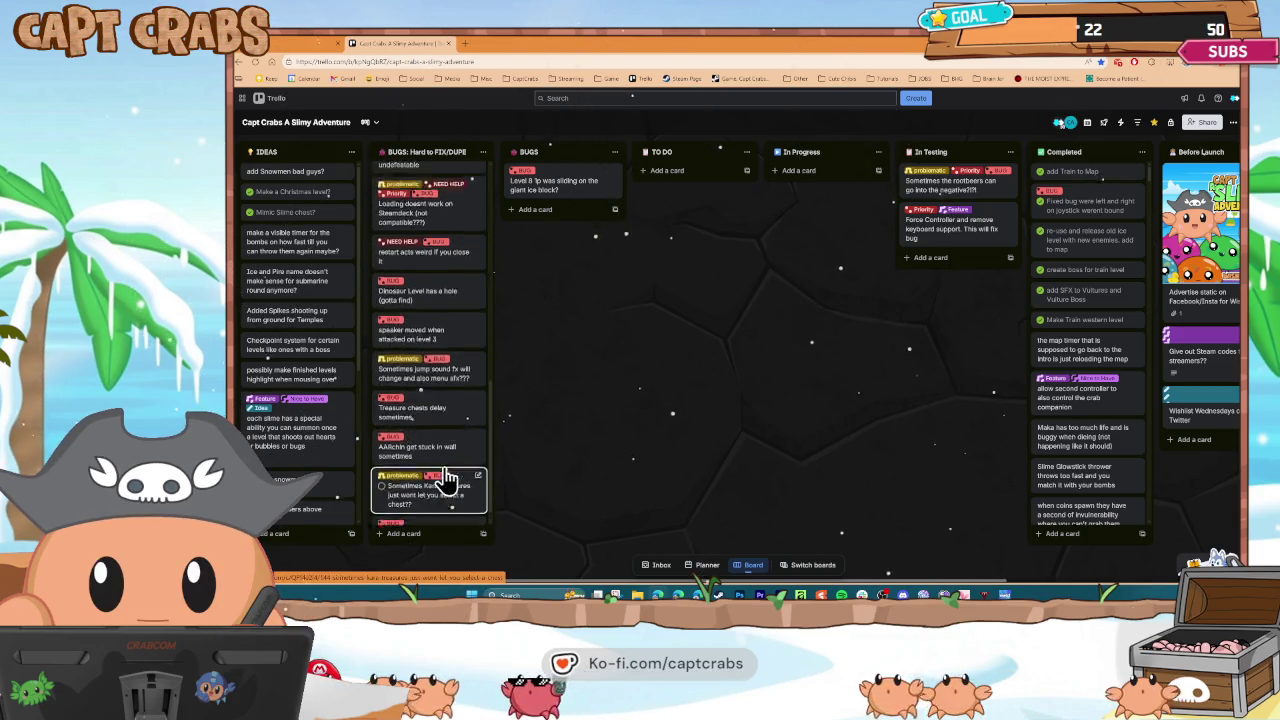
pyautogui.scroll(5, 447, 482)
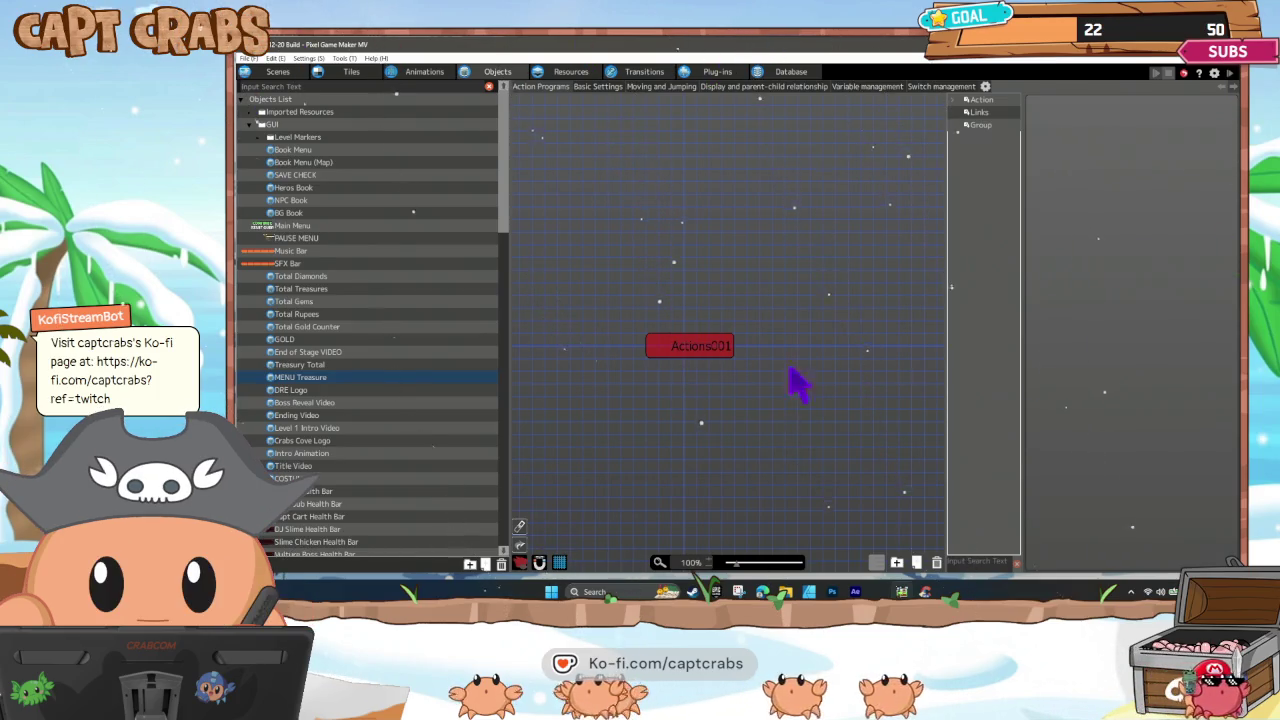
# Return to the scene layout editor and open the Santa Level scene.
pyautogui.click(279, 72)
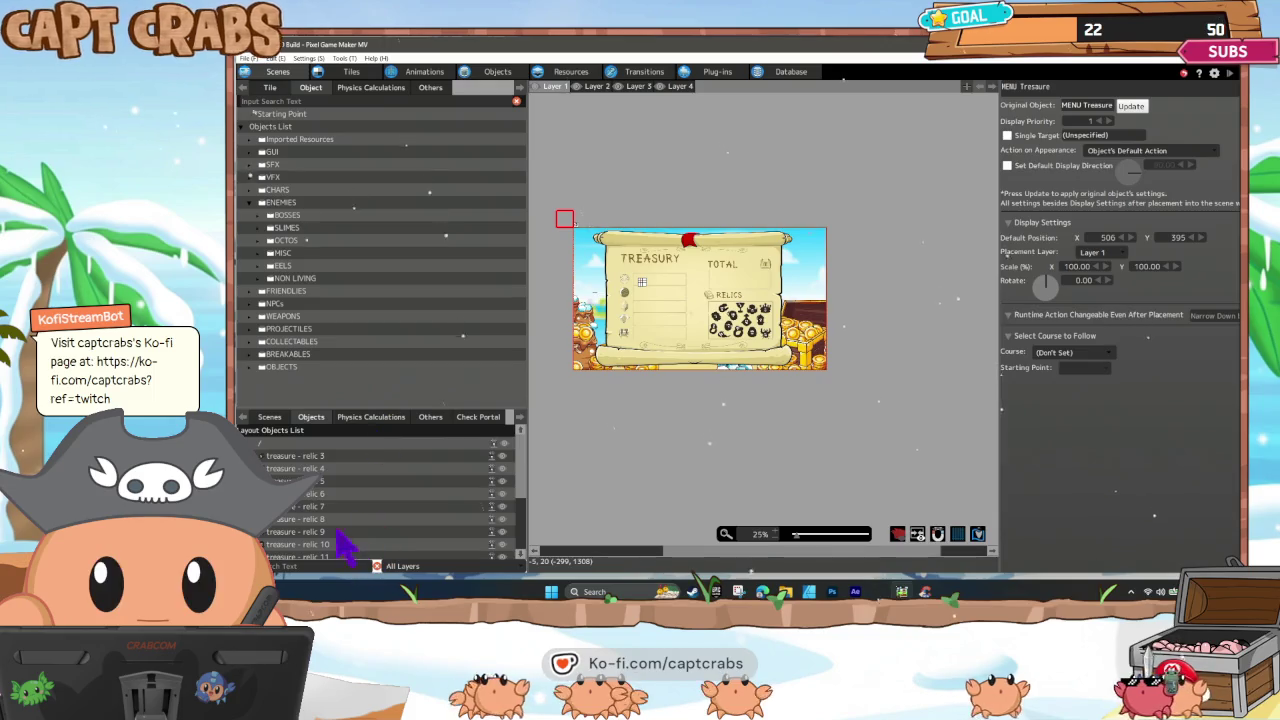
pyautogui.click(272, 418)
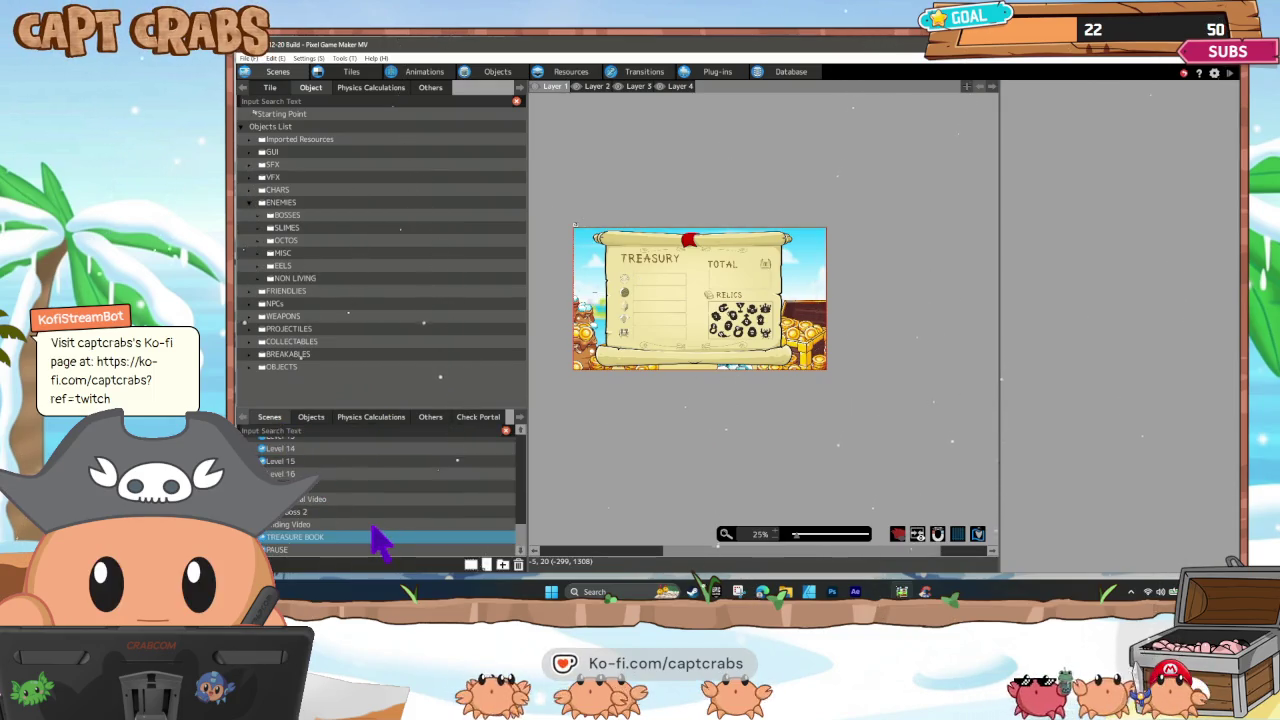
pyautogui.scroll(10, 380, 540)
pyautogui.scroll(10, 362, 535)
pyautogui.scroll(3, 357, 525)
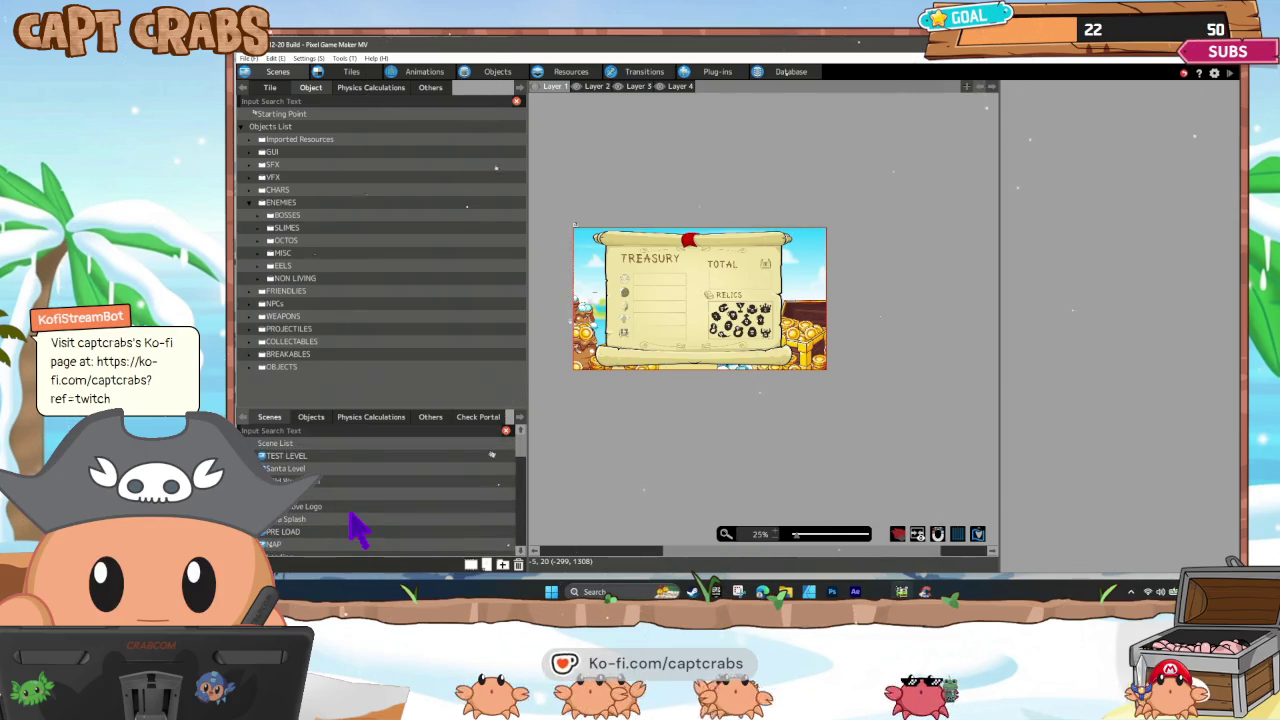
pyautogui.click(300, 468)
pyautogui.rightClick(309, 476)
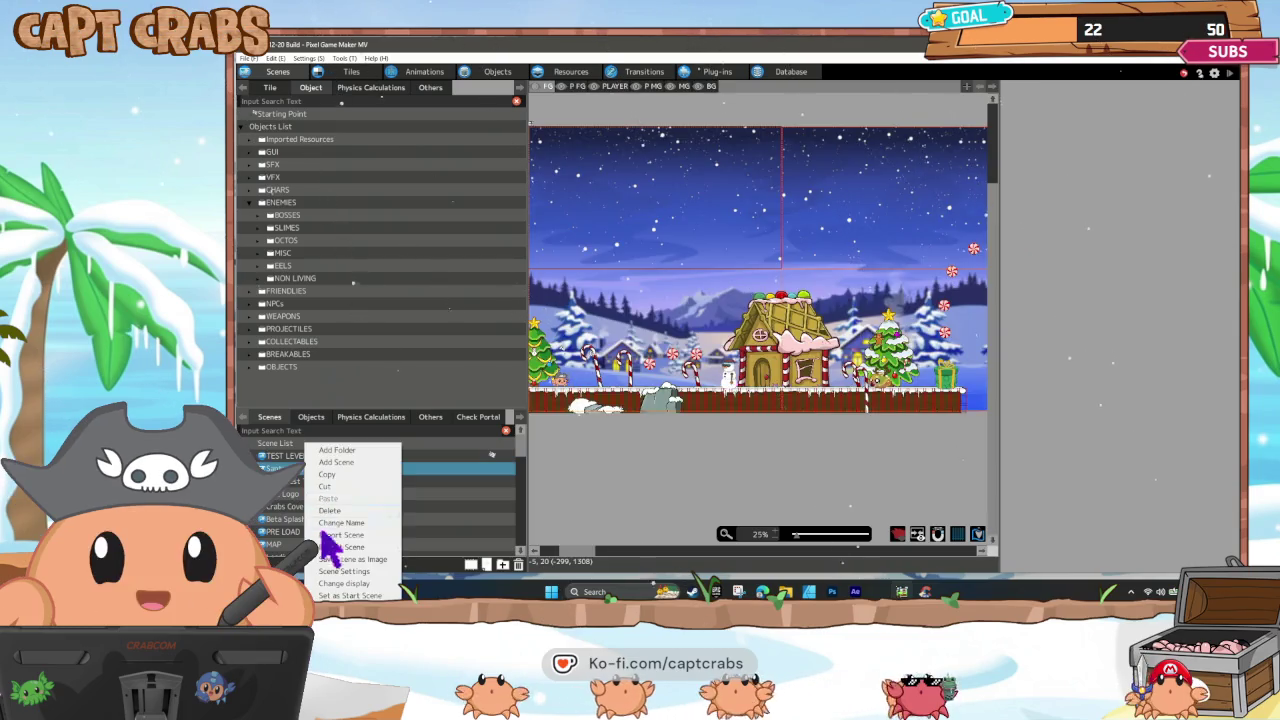
pyautogui.click(715, 395)
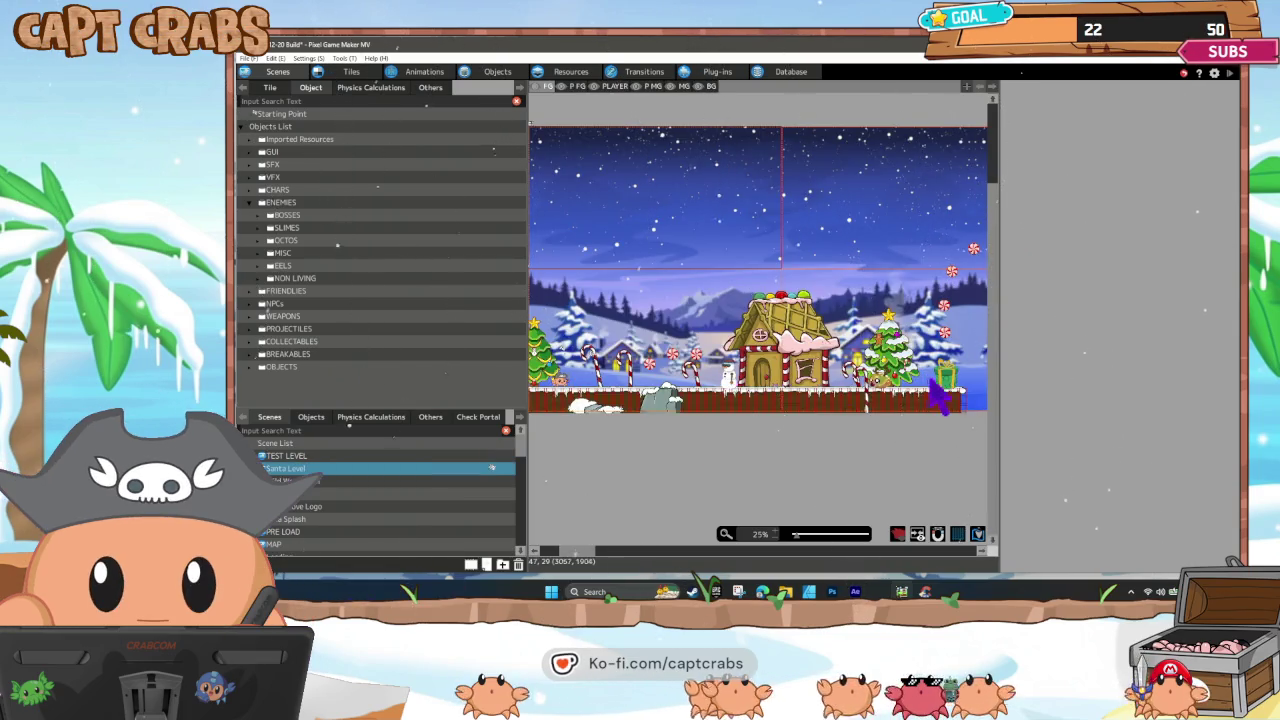
# Scroll the Santa Level layout right and back to its starting left edge, then launch a test play.
pyautogui.hscroll(5, 715, 395)
pyautogui.hscroll(10, 715, 395)
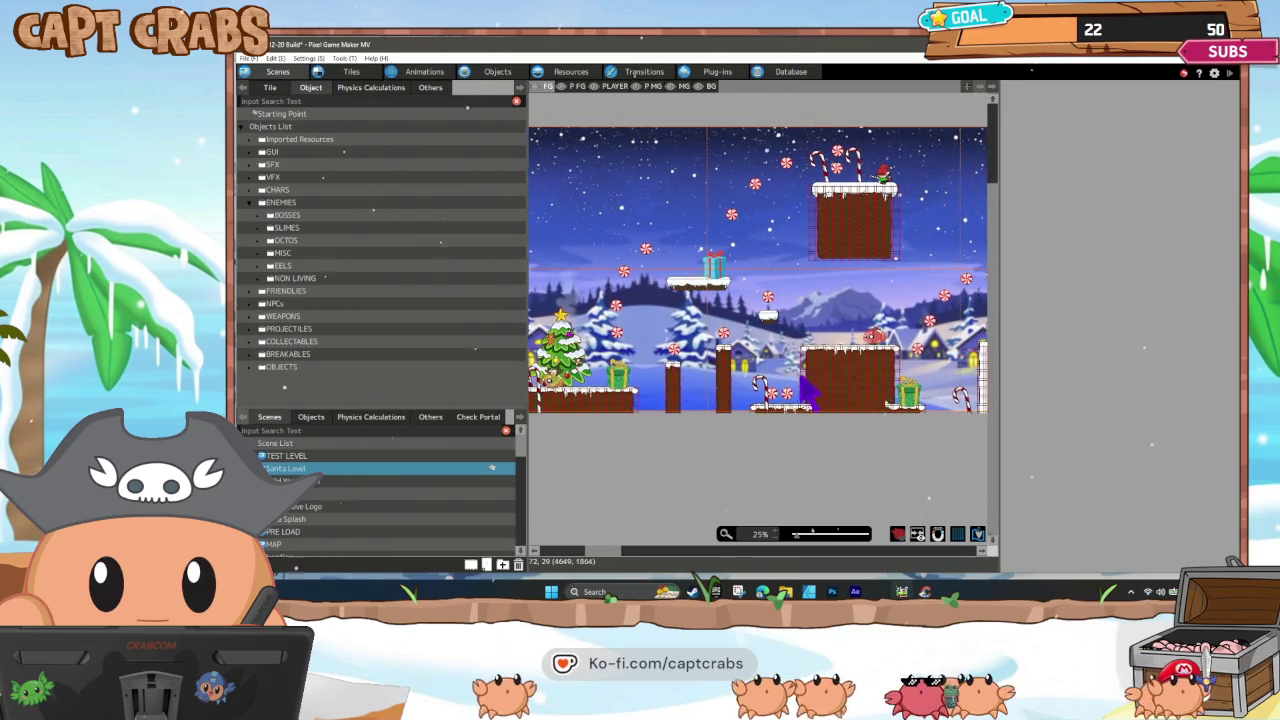
pyautogui.hscroll(10, 700, 400)
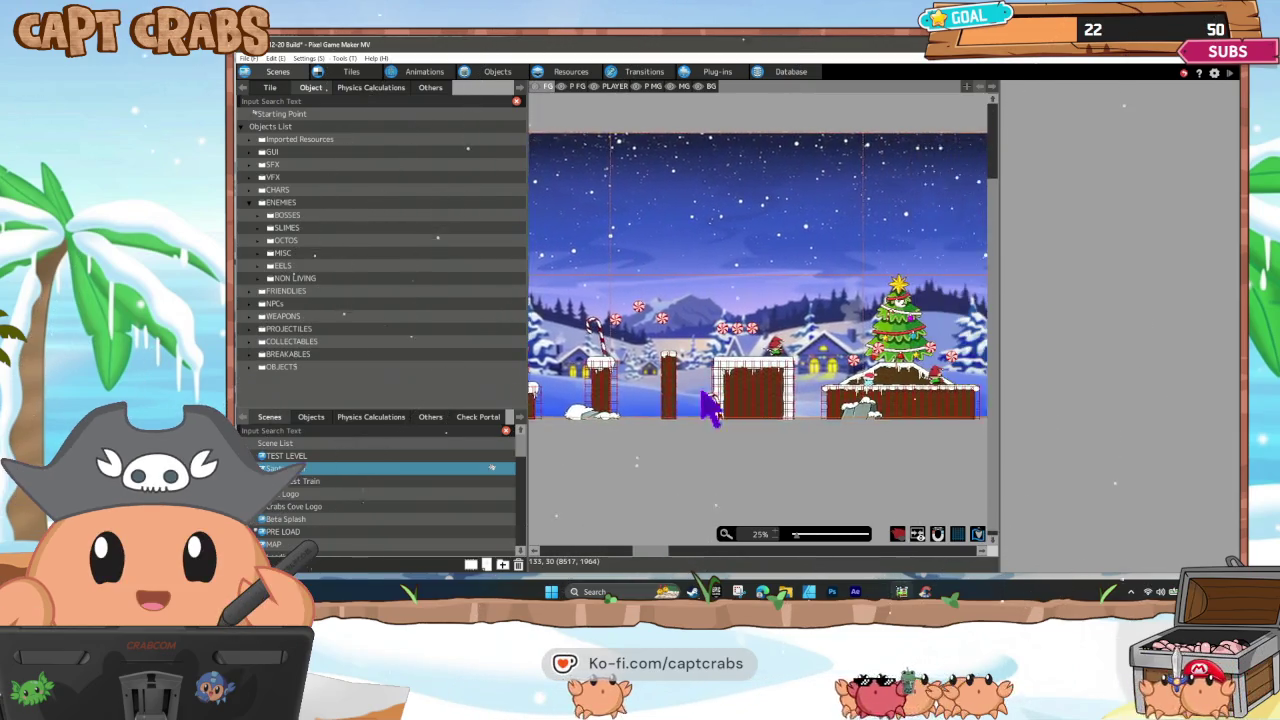
pyautogui.hscroll(-15, 625, 410)
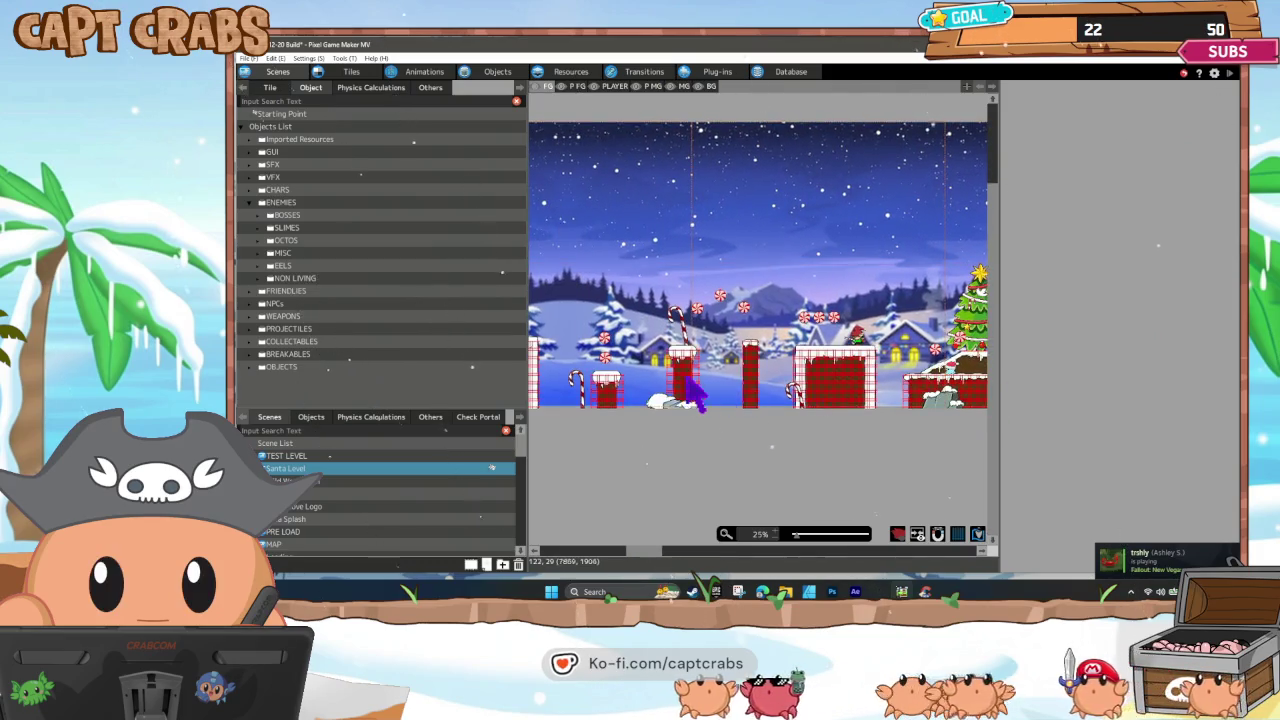
pyautogui.hscroll(-5, 625, 400)
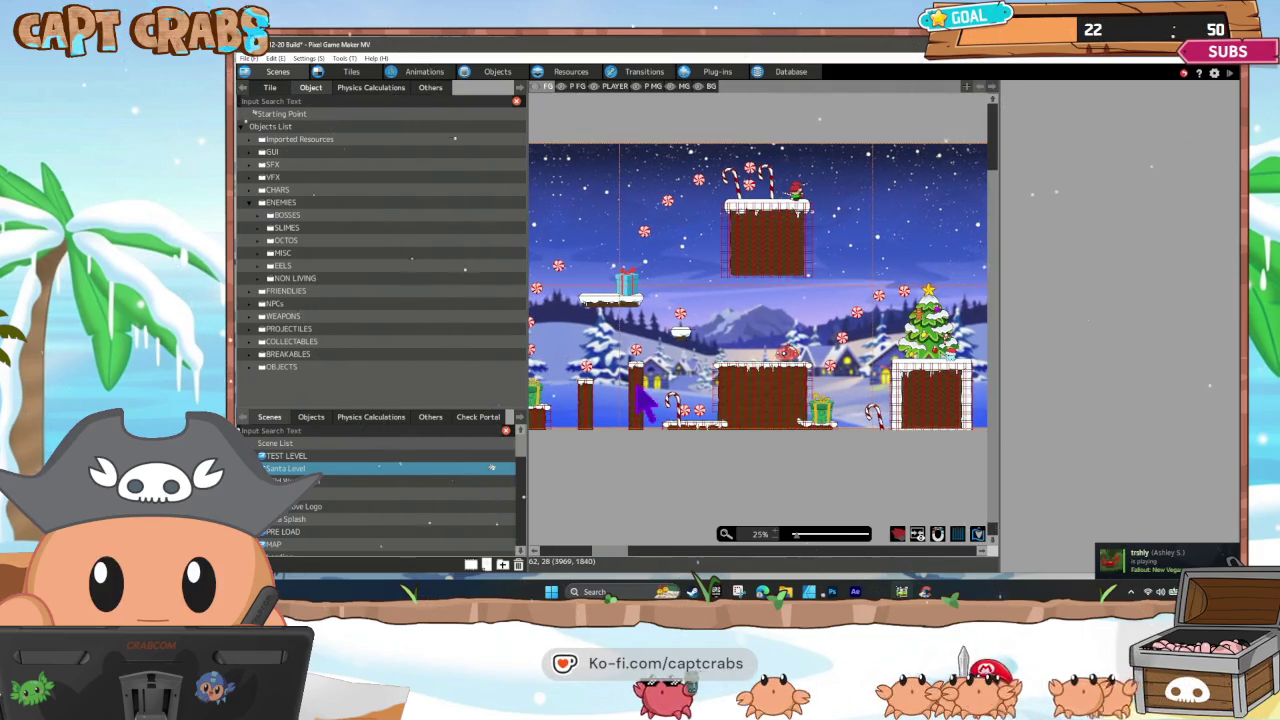
pyautogui.hscroll(-5, 650, 410)
pyautogui.hscroll(-5, 652, 399)
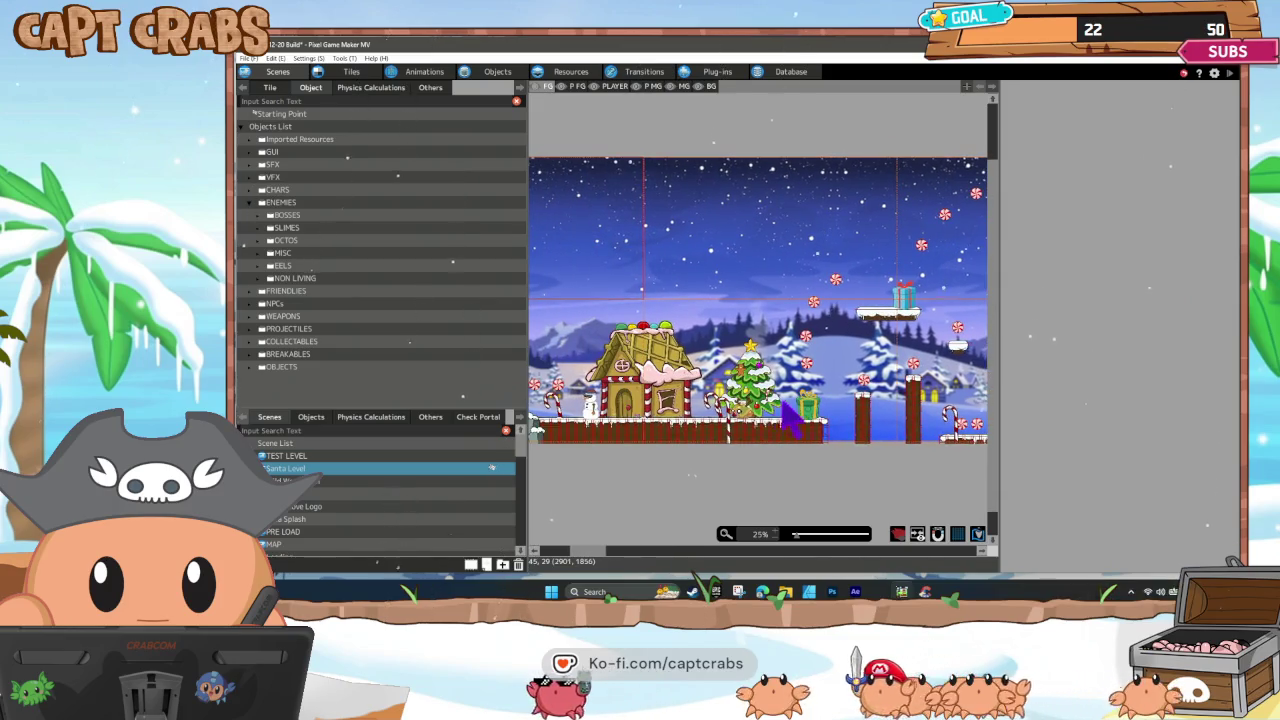
pyautogui.hscroll(-4, 700, 420)
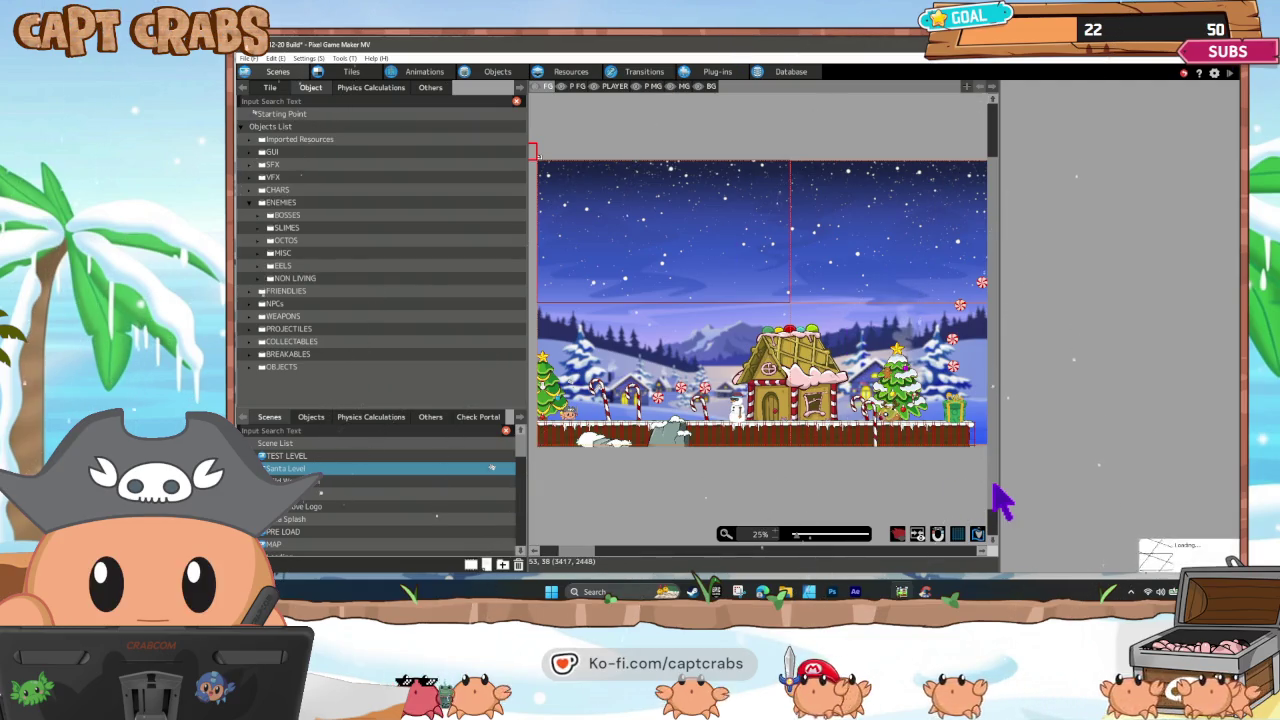
pyautogui.press('F5')
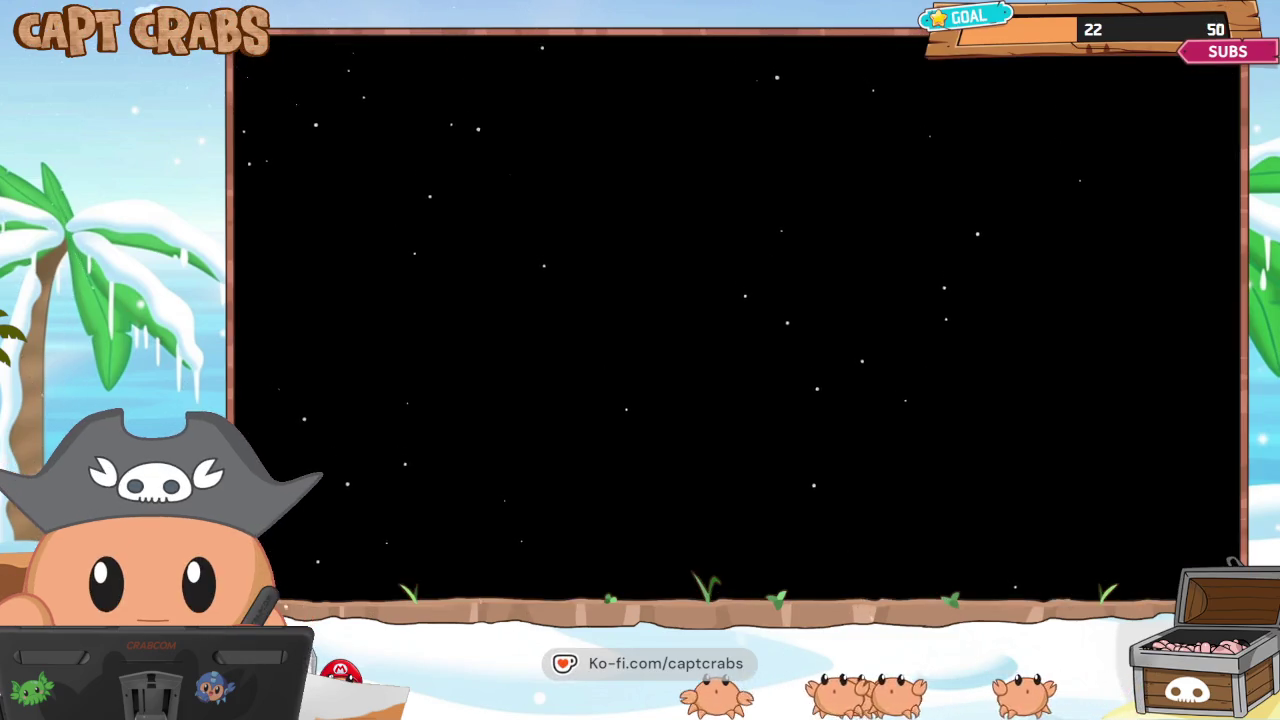
# Run the crab right past the snowman and gingerbread house, bouncing off the gift box for peppermints.
pyautogui.press('Right')
pyautogui.press('space')
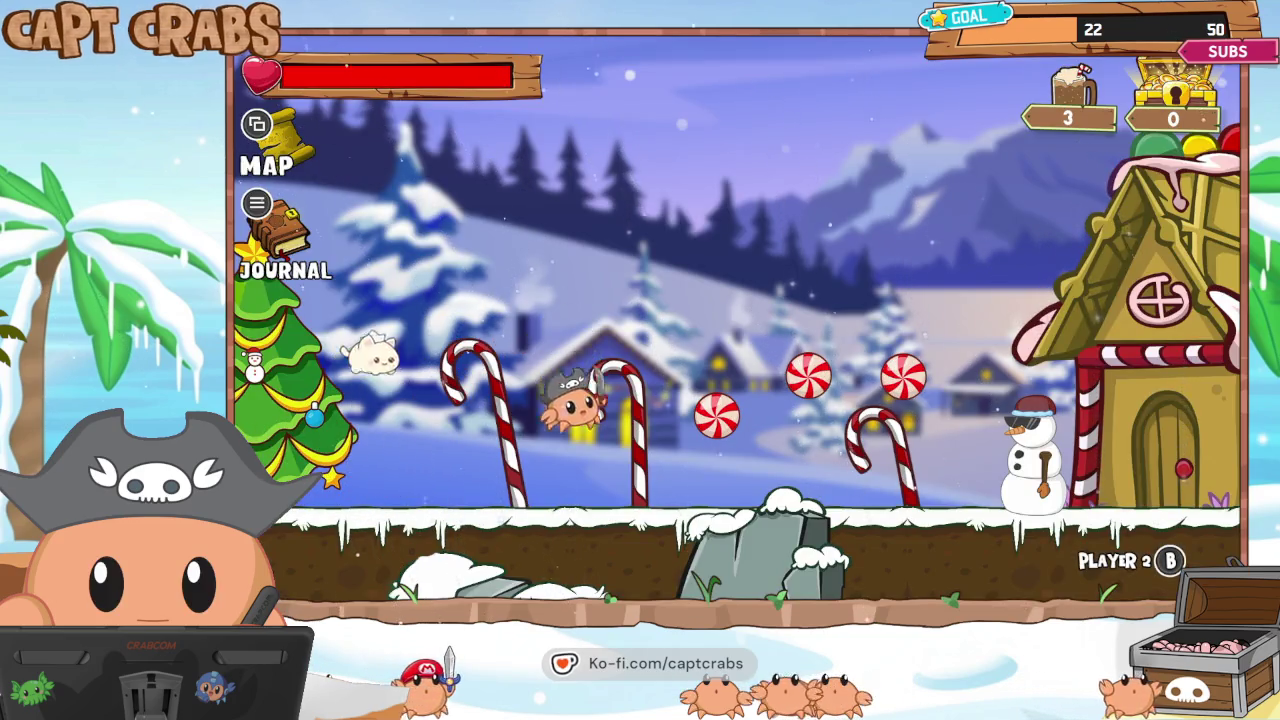
pyautogui.press('space')
pyautogui.press('Right')
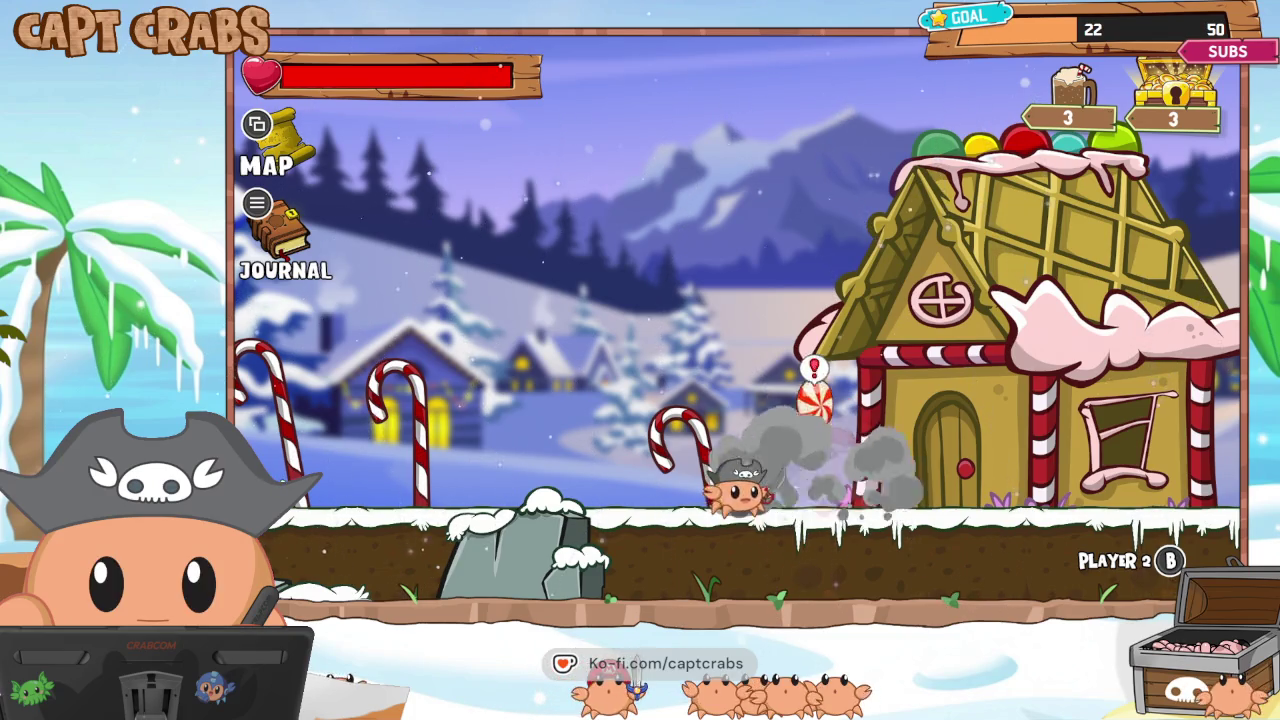
pyautogui.press('Right')
pyautogui.press('space')
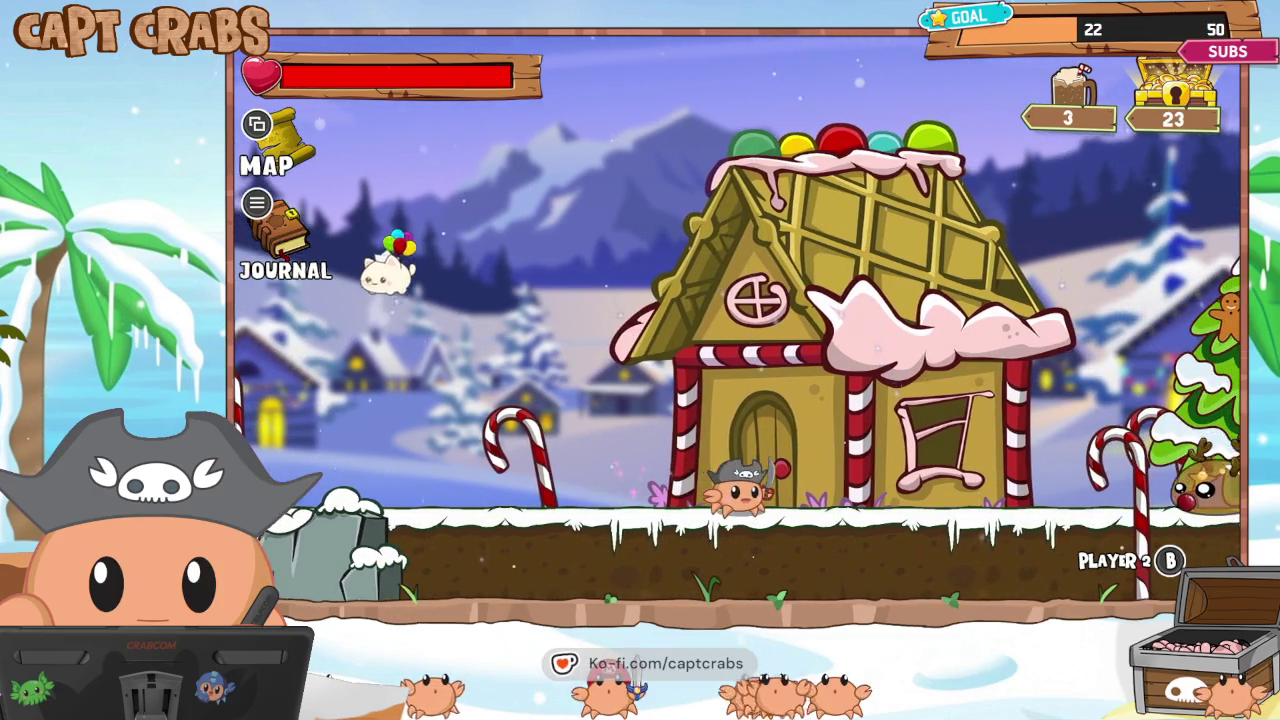
pyautogui.press('Right')
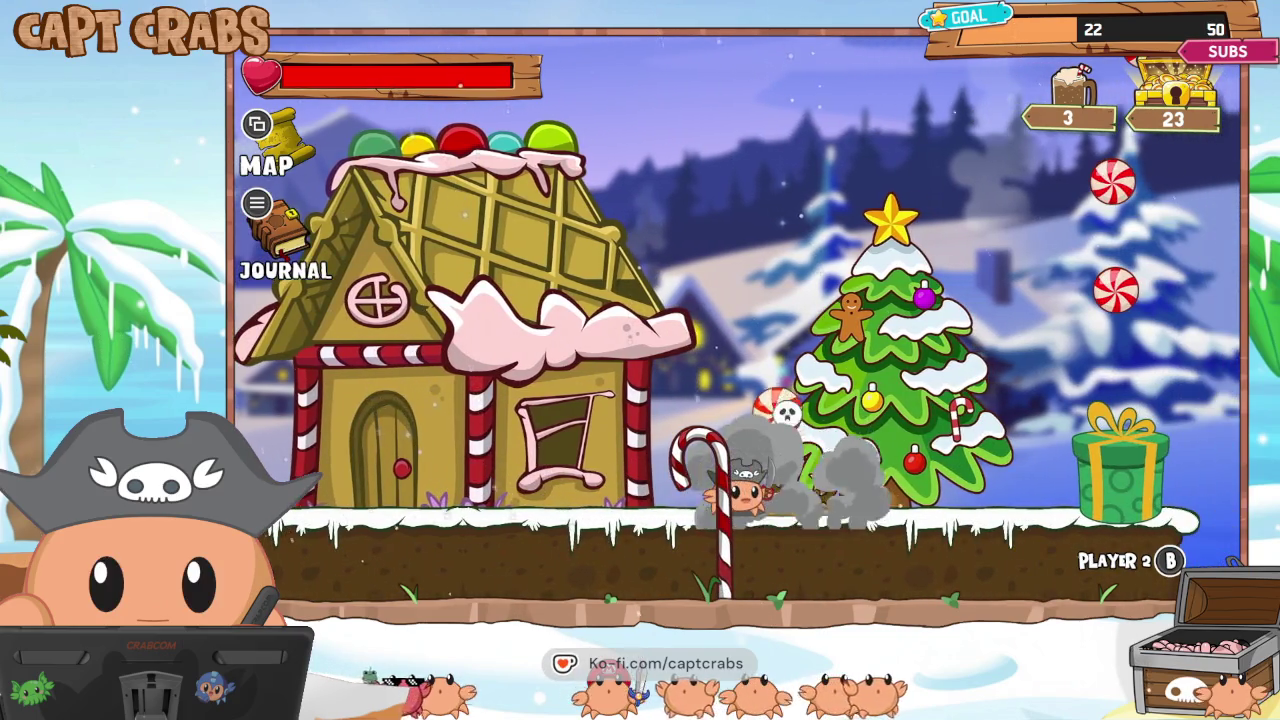
pyautogui.press('Right')
pyautogui.press('space')
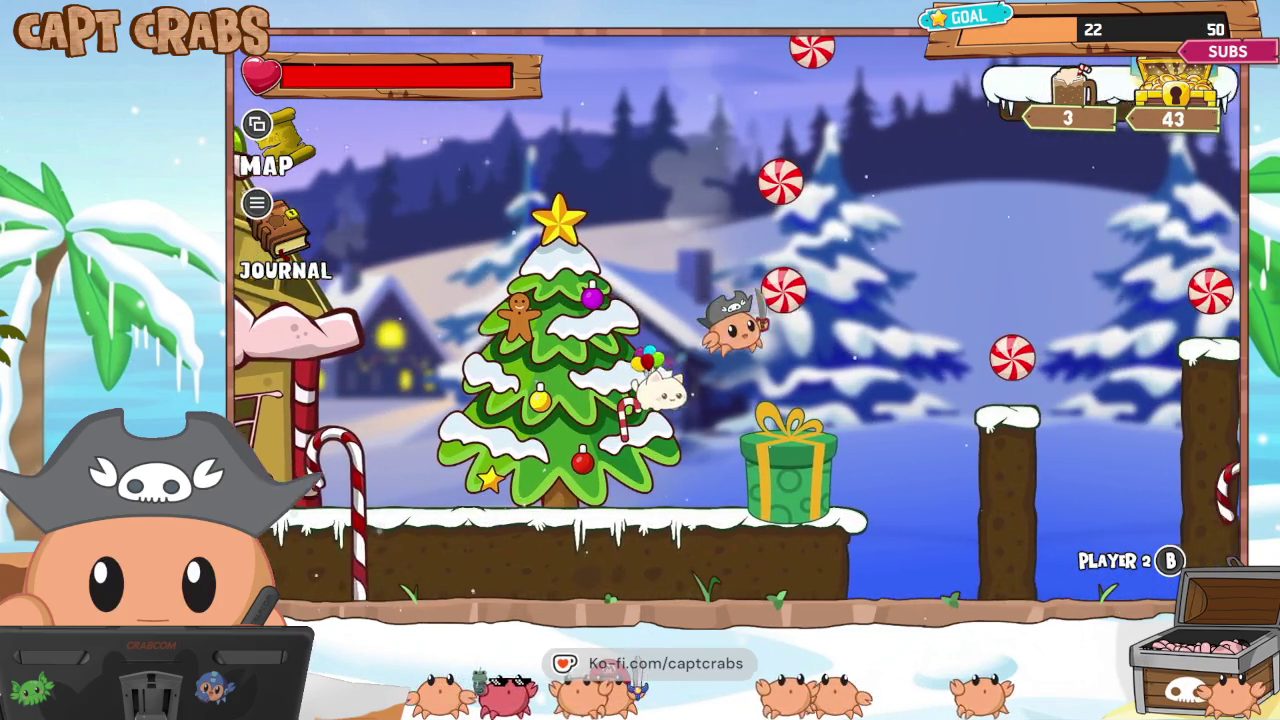
pyautogui.press('Right')
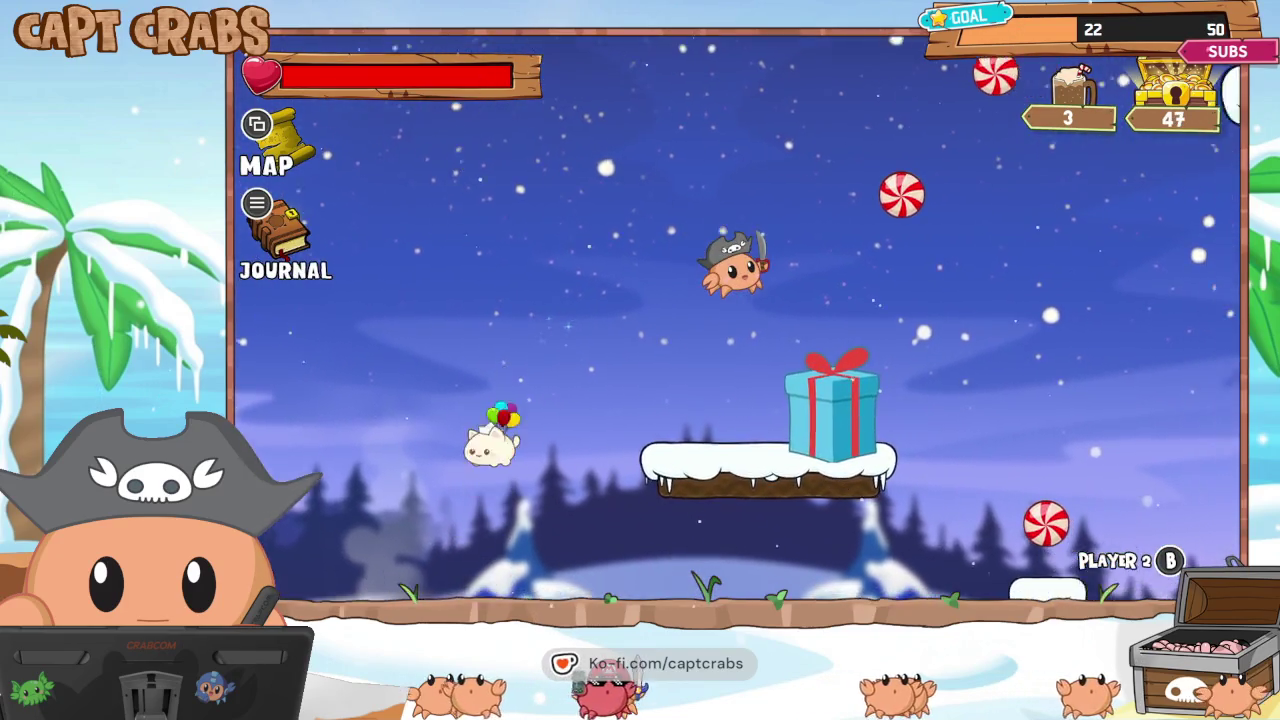
pyautogui.press('Right')
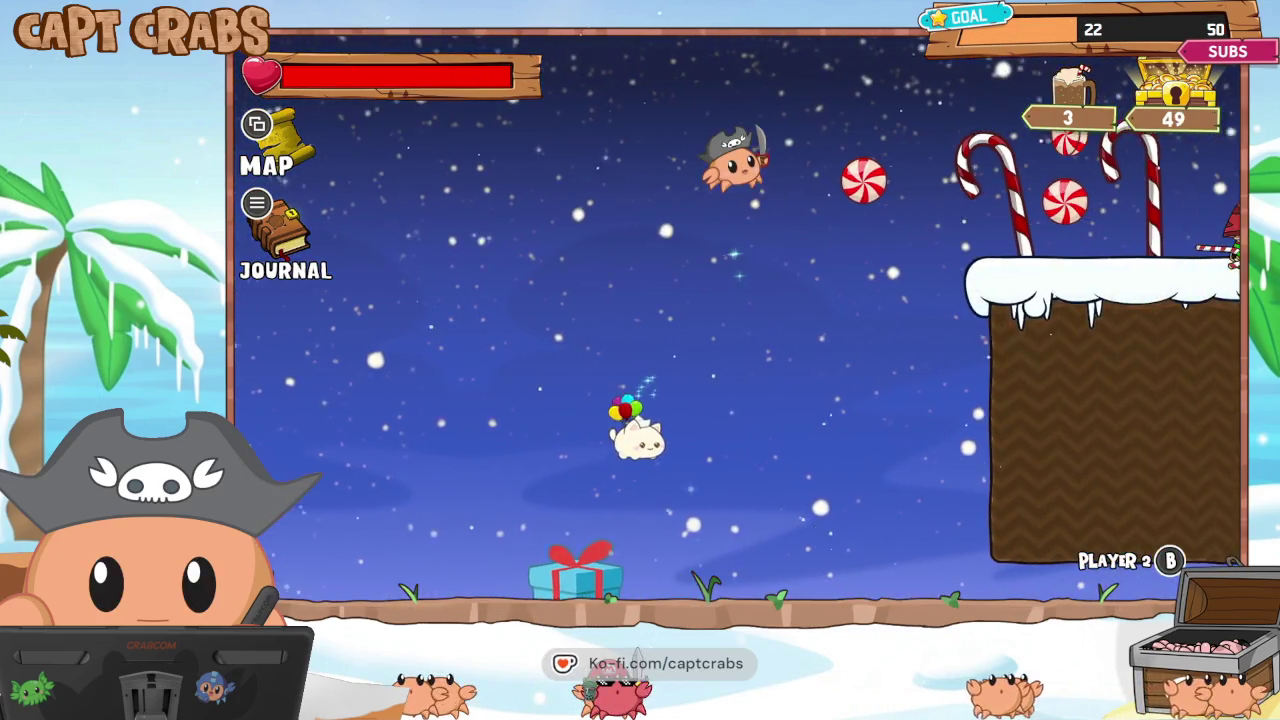
pyautogui.press('Right')
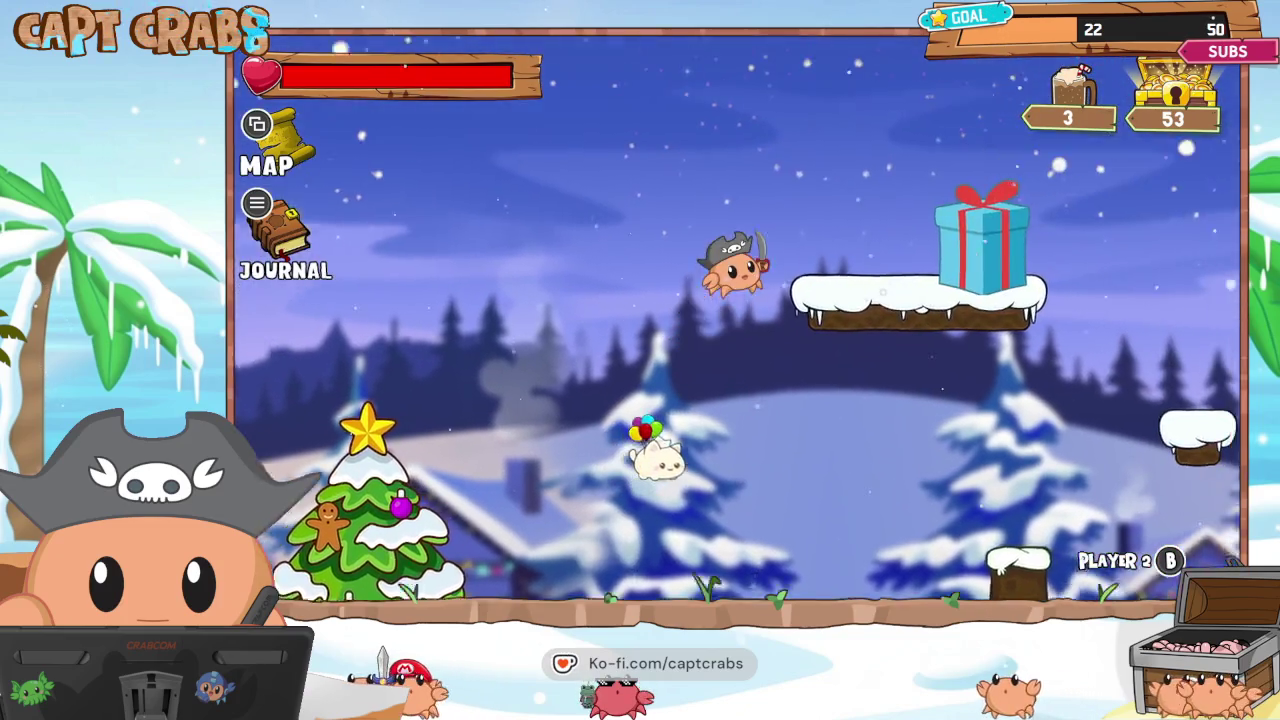
pyautogui.press('Right')
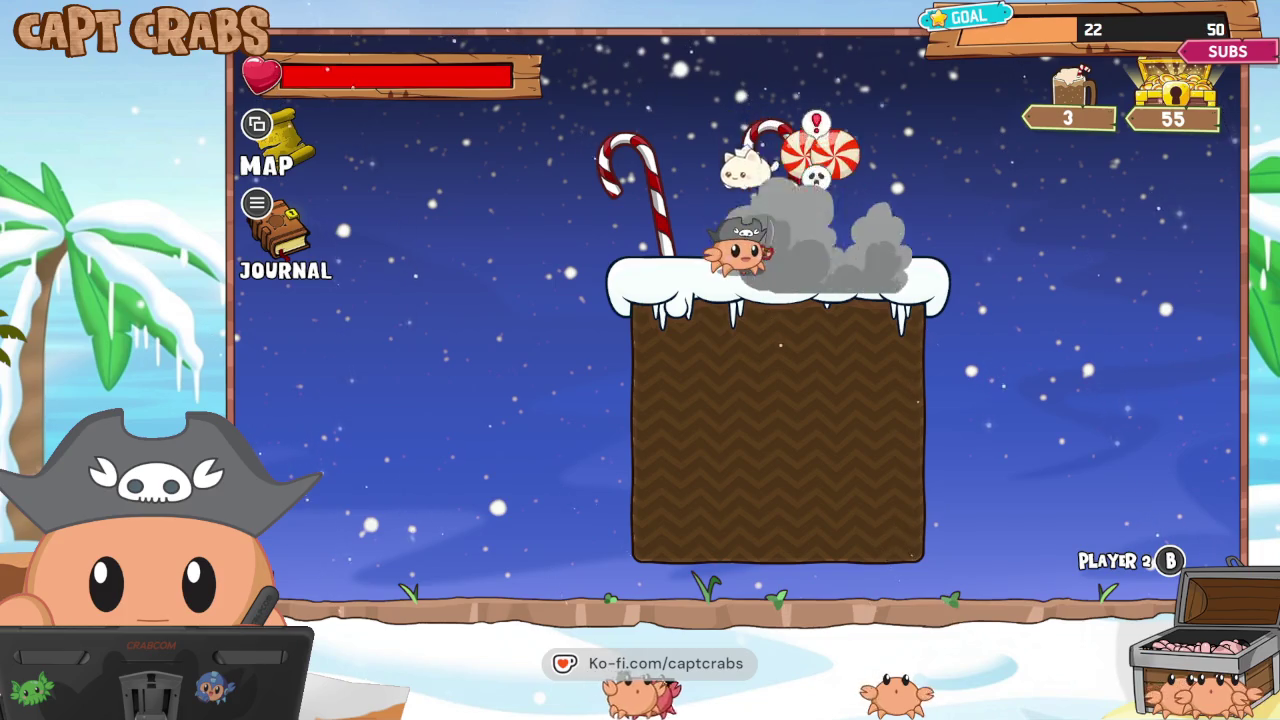
# Cross the candy-cane platforms, attack the red slime, and collect peppermints by the Christmas tree.
pyautogui.press('space')
pyautogui.press('Right')
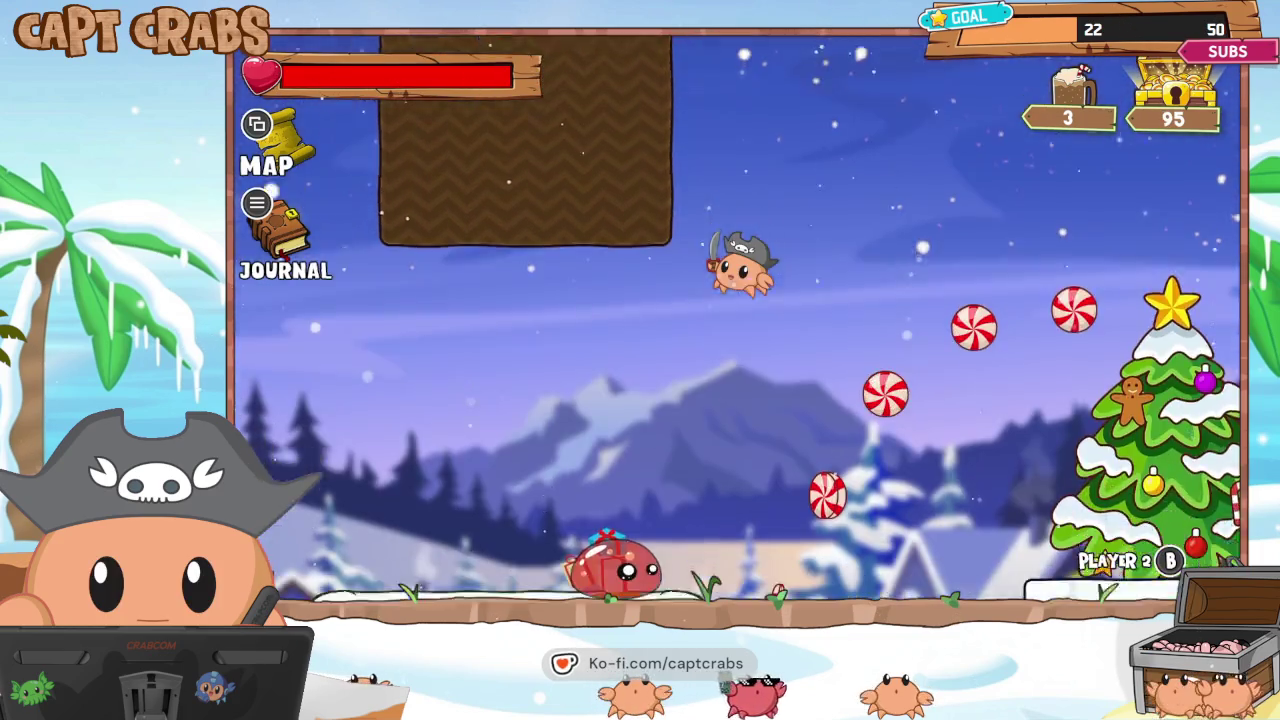
pyautogui.press('space')
pyautogui.press('Right')
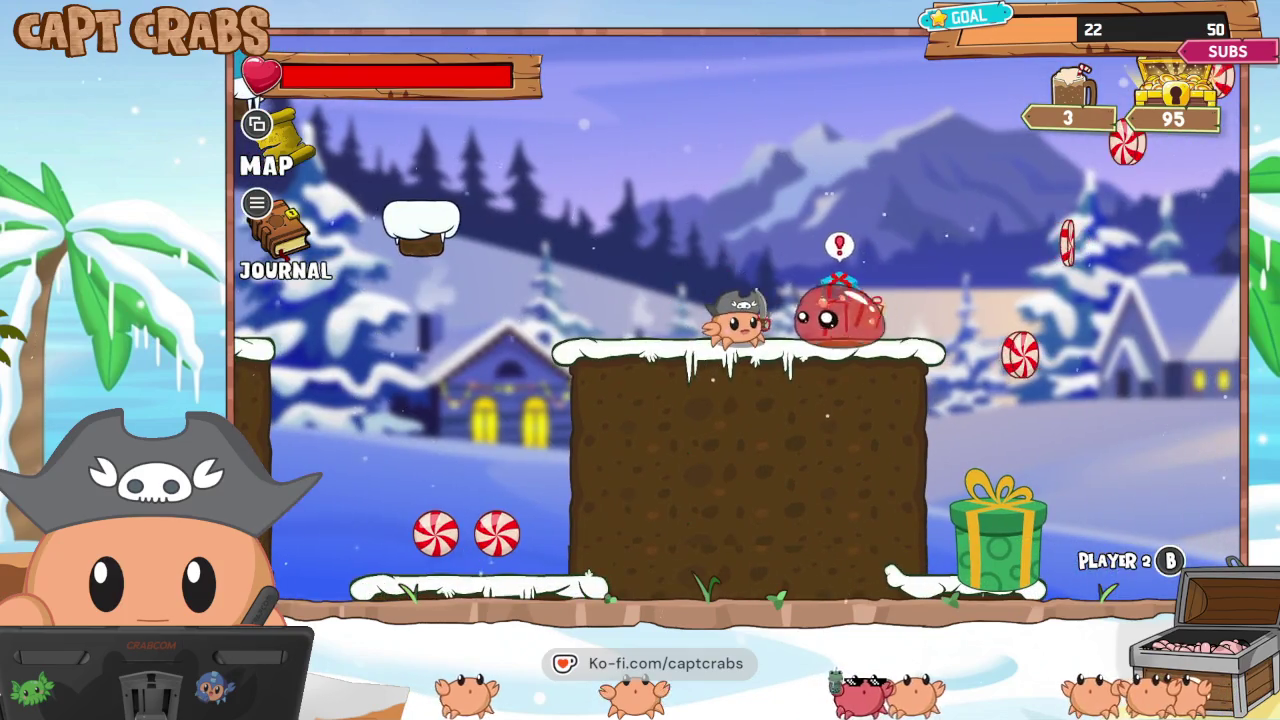
pyautogui.press('Right')
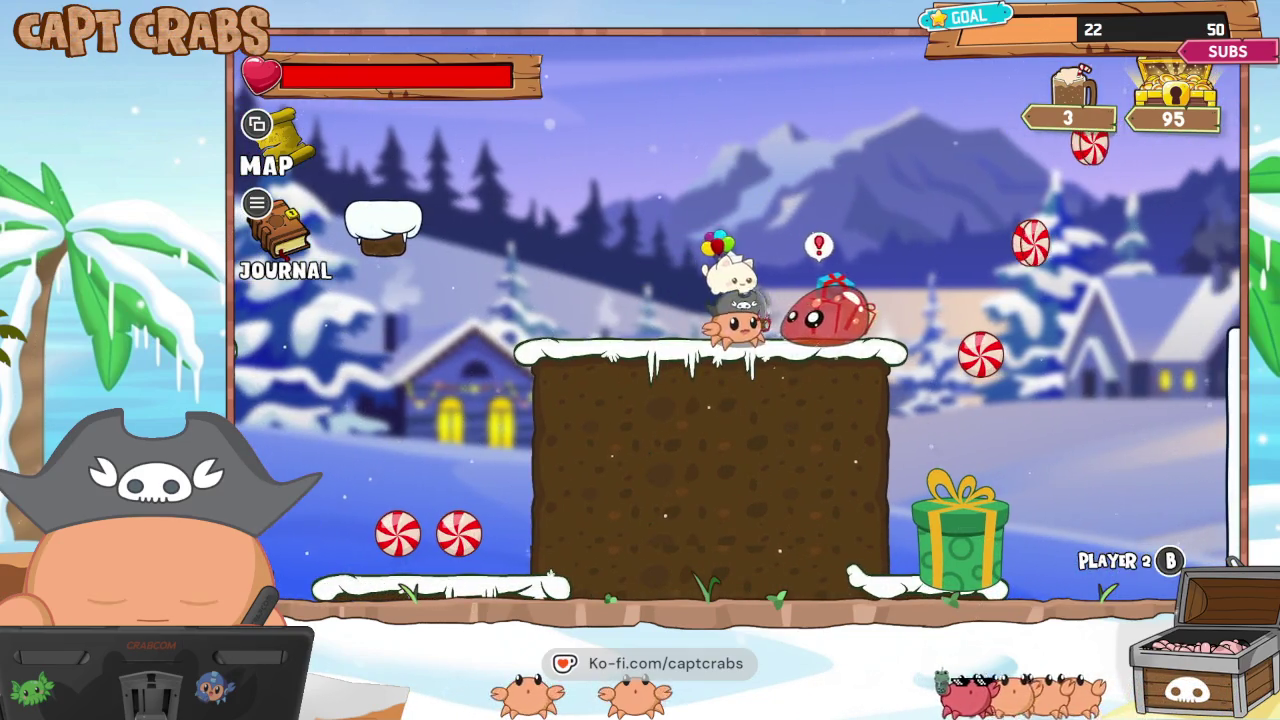
pyautogui.press('x')
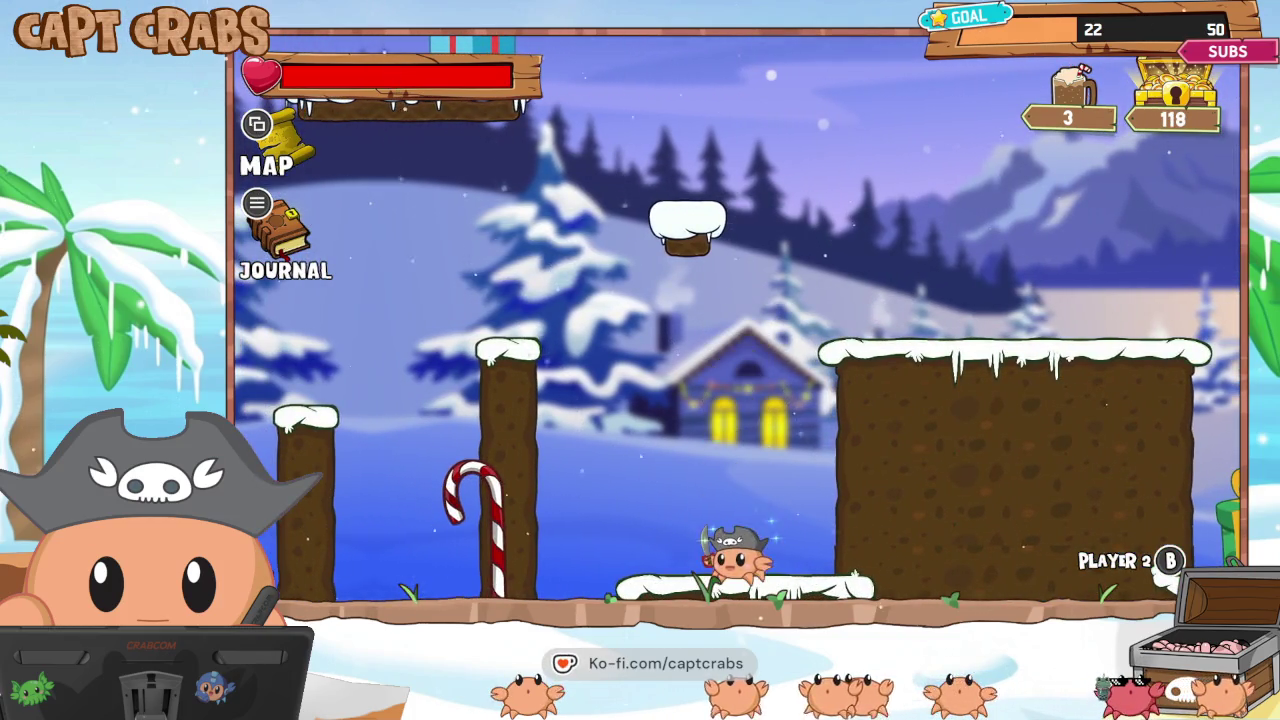
pyautogui.press('space')
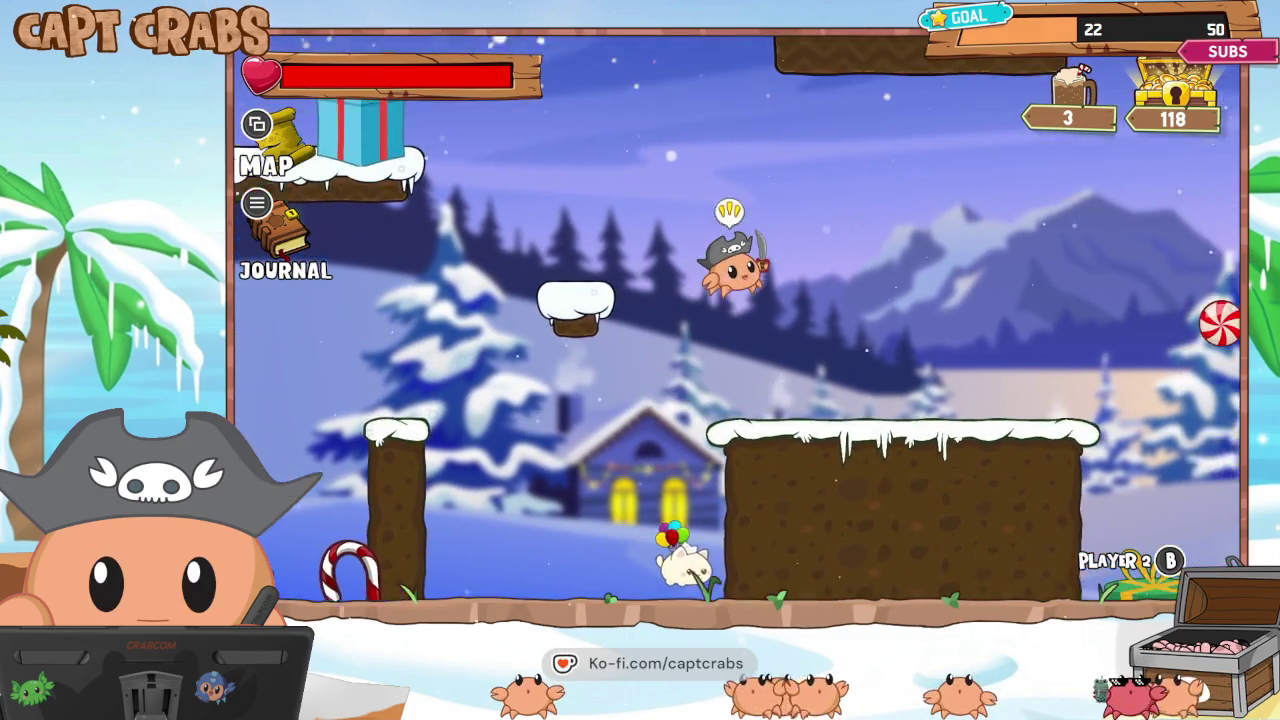
pyautogui.press('Right')
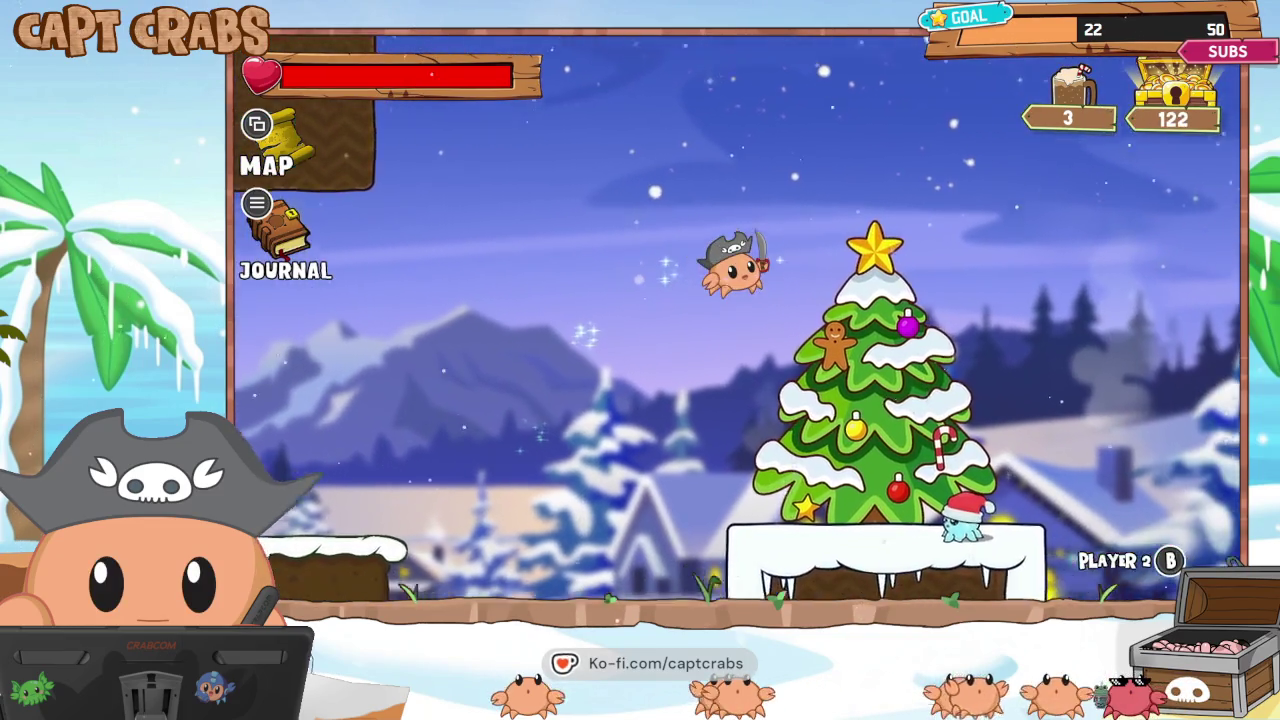
pyautogui.press('Right')
pyautogui.press('Right')
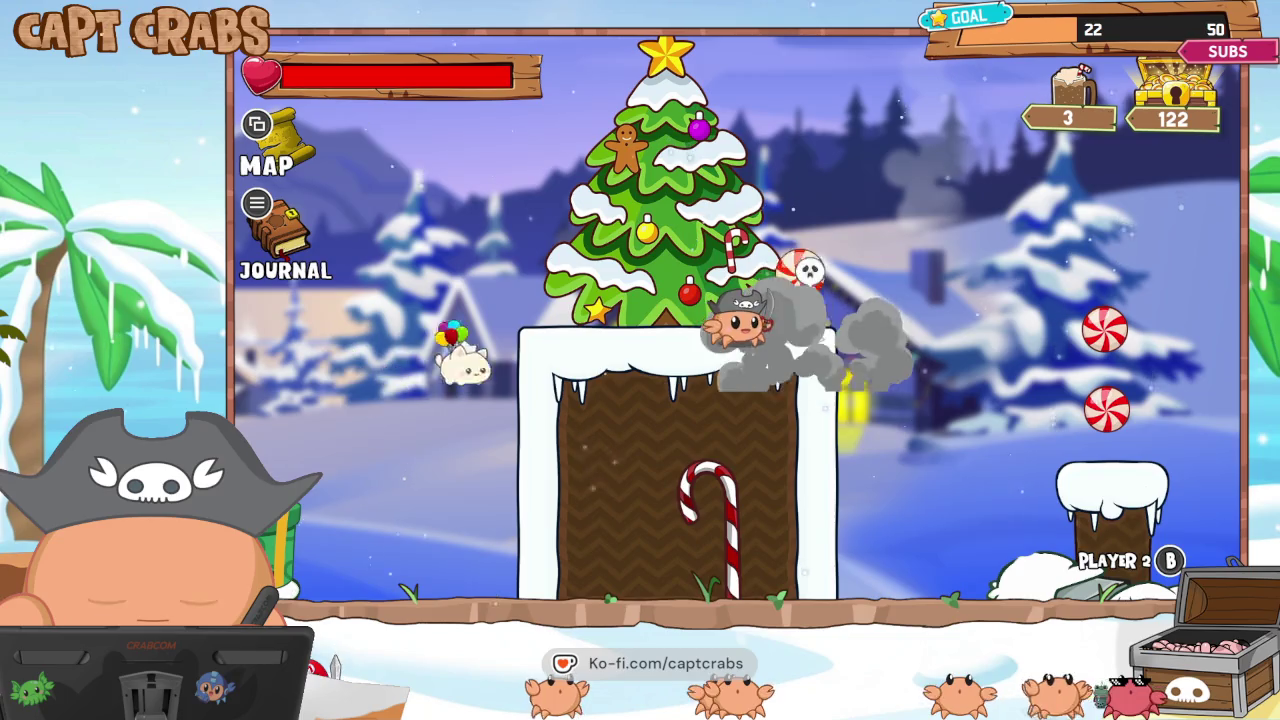
pyautogui.press('space')
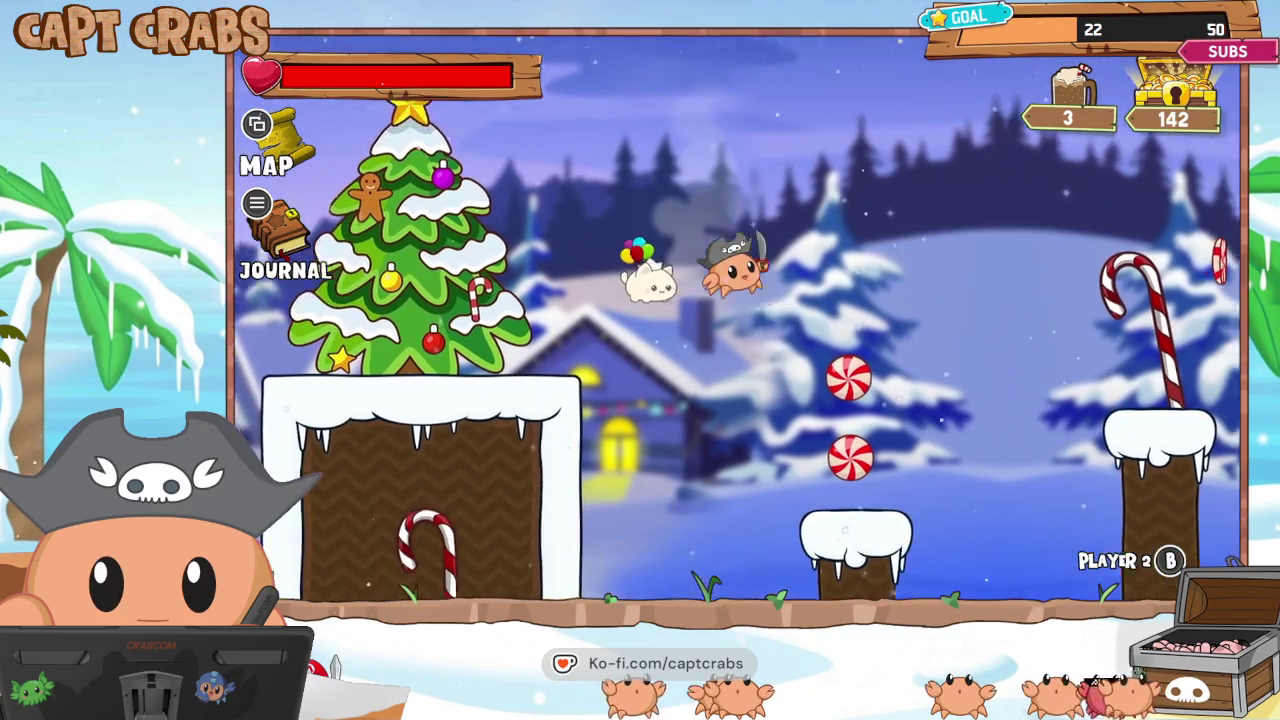
pyautogui.press('Right')
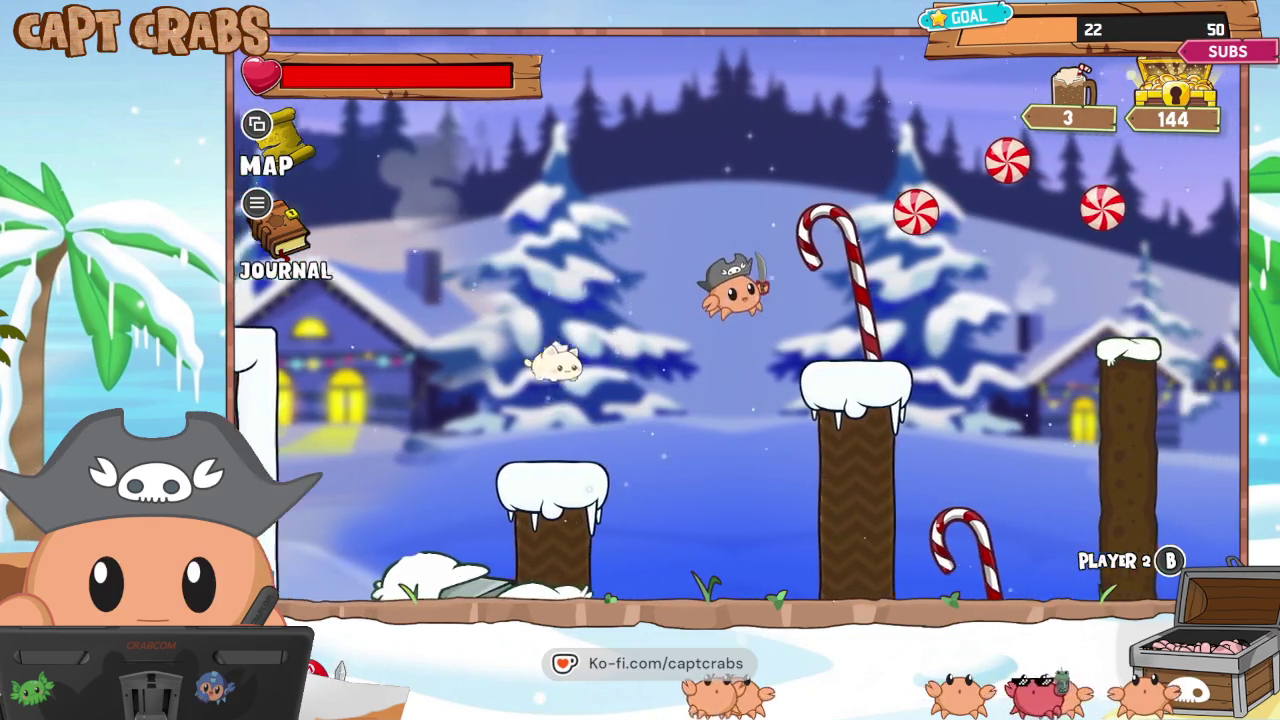
pyautogui.press('Right')
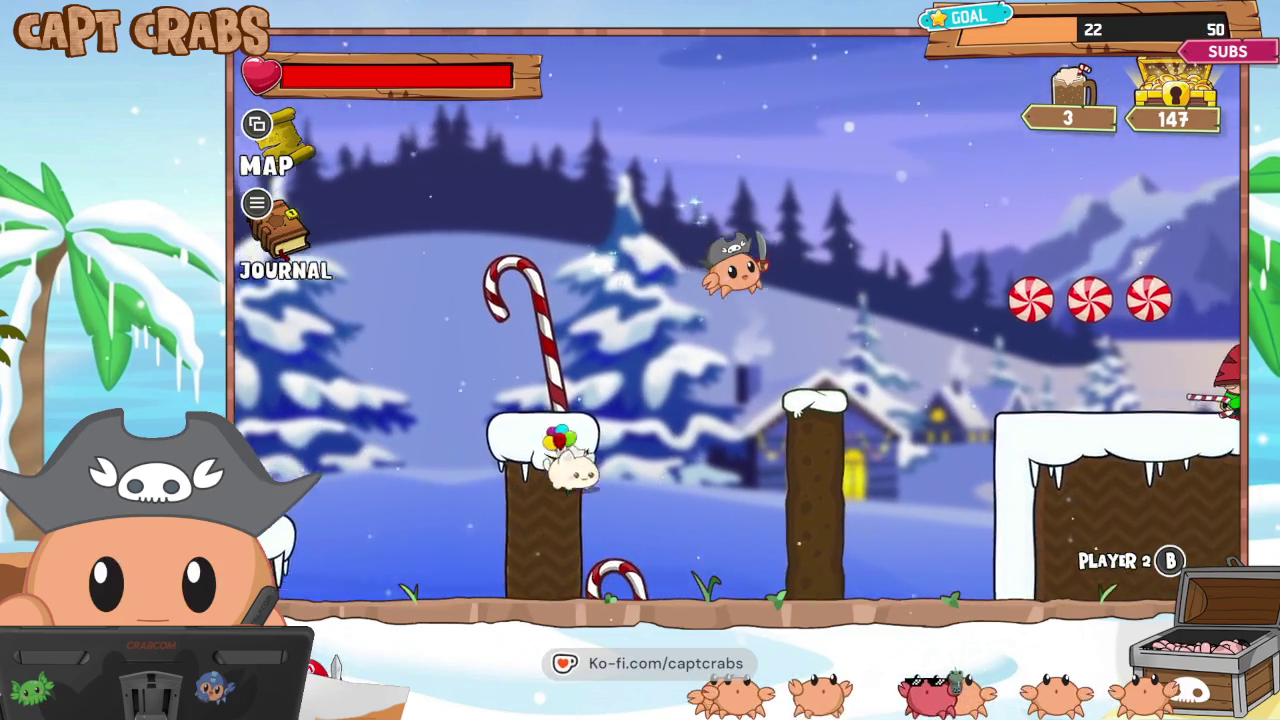
pyautogui.press('Right')
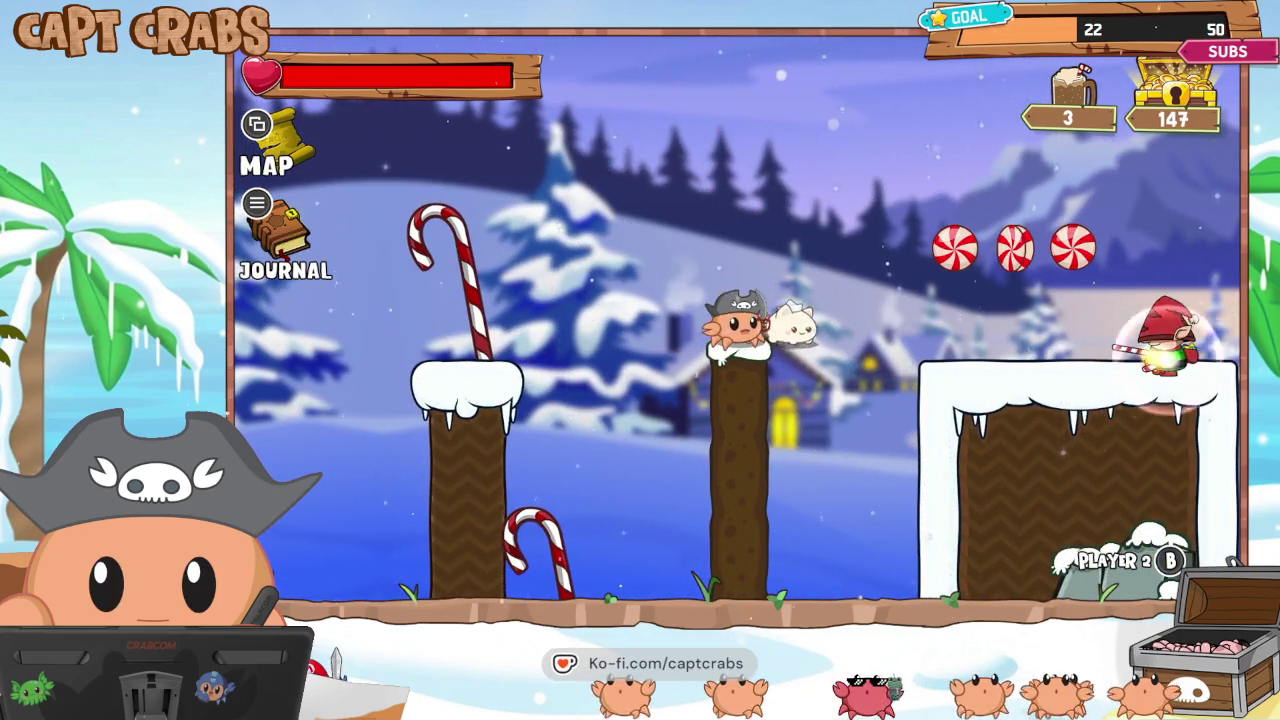
# Jump across to the elves' platforms and defeat the elves with attacks.
pyautogui.press('space')
pyautogui.press('Right')
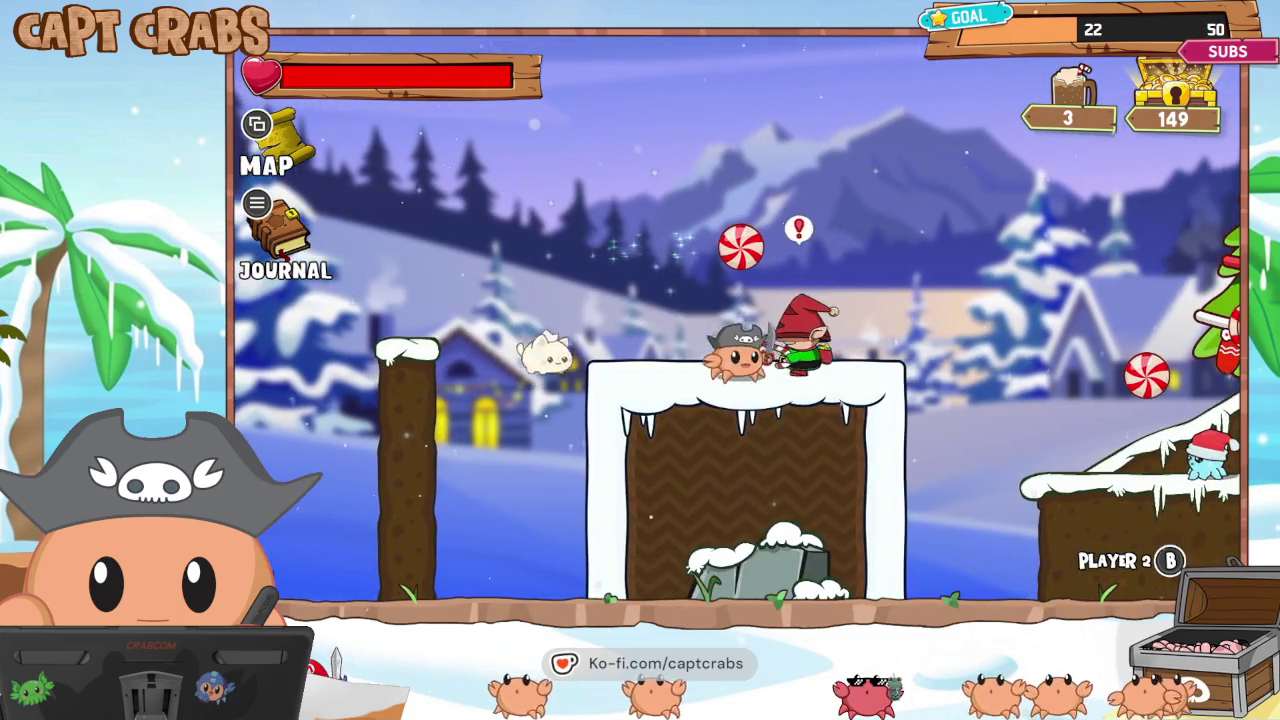
pyautogui.press('x')
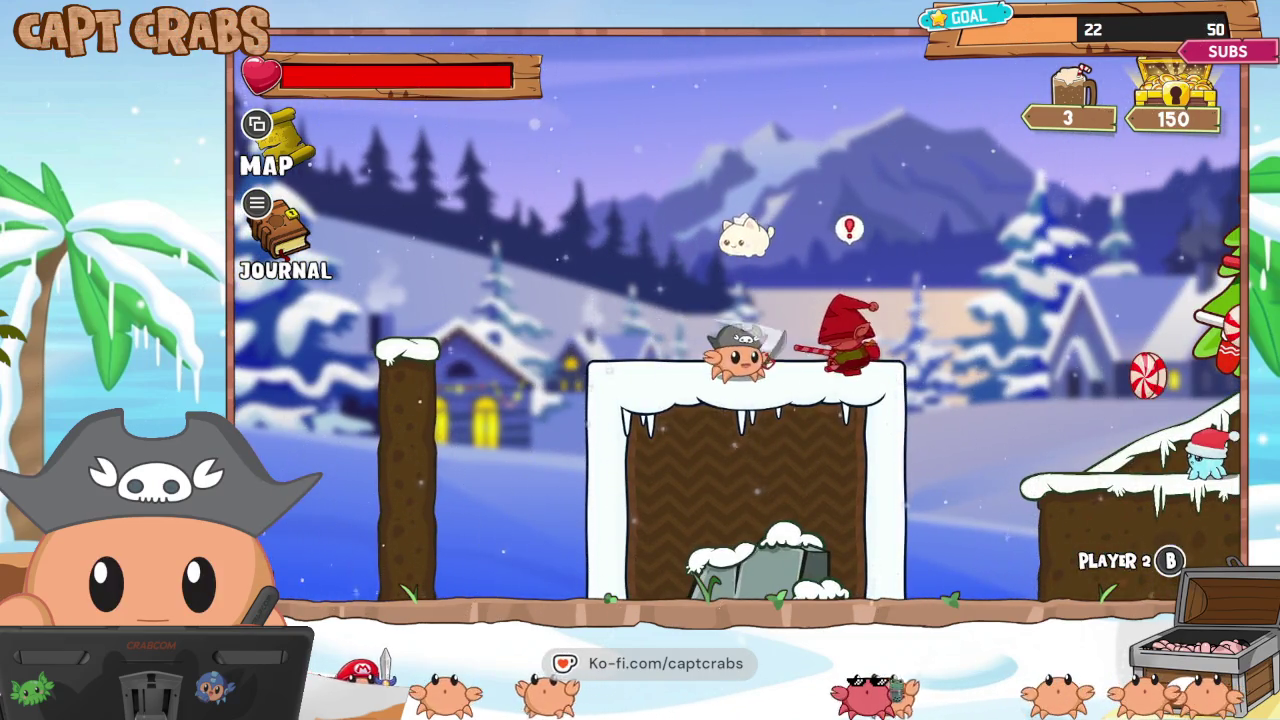
pyautogui.press('Right')
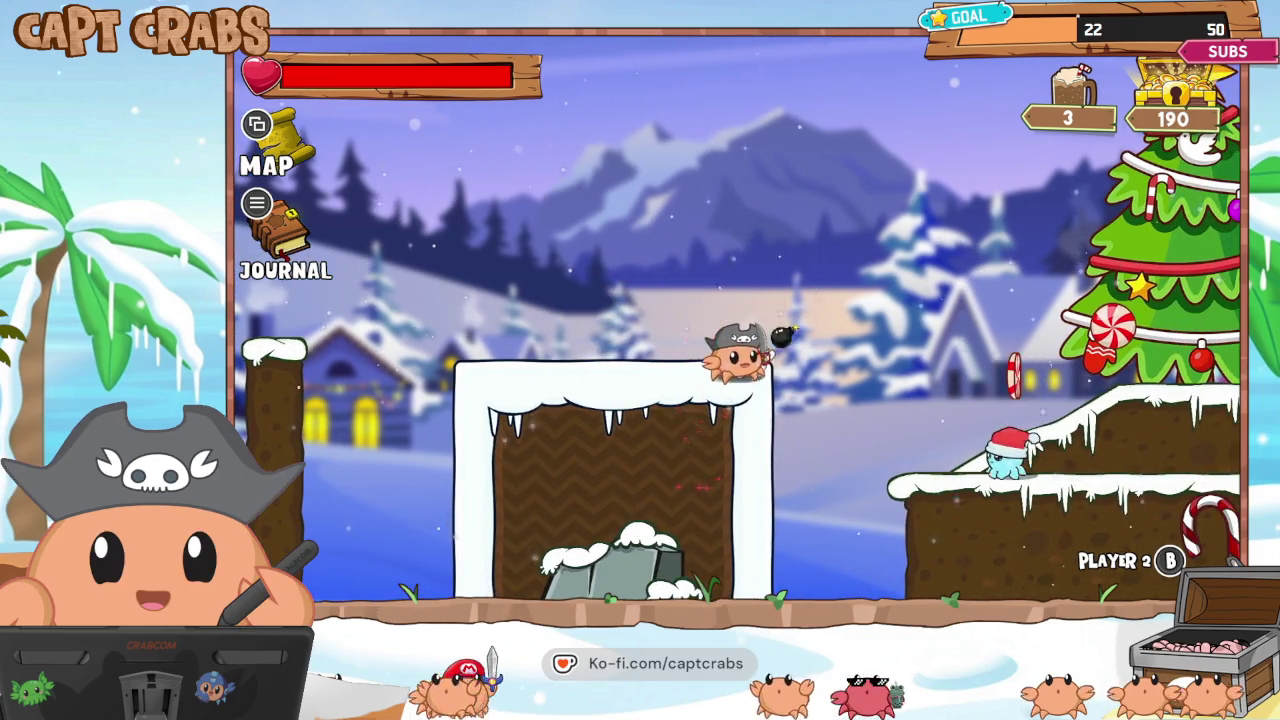
pyautogui.press('Right')
pyautogui.press('space')
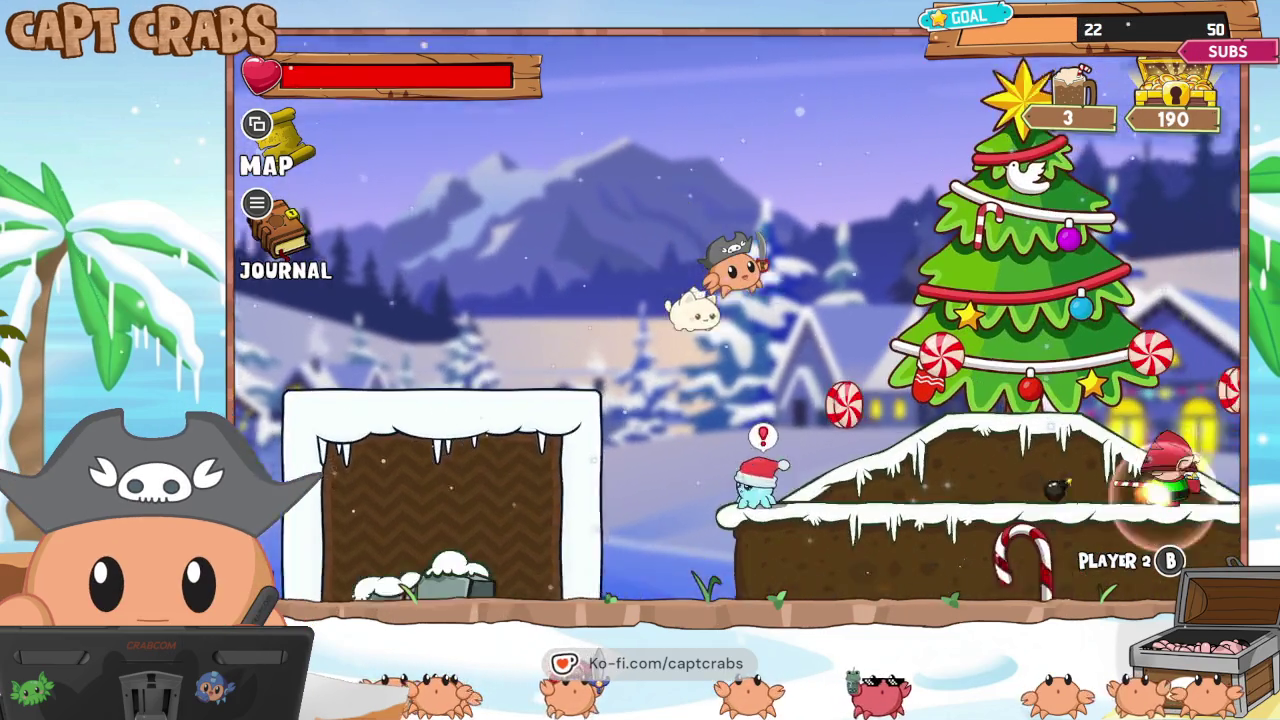
pyautogui.press('Right')
pyautogui.press('space')
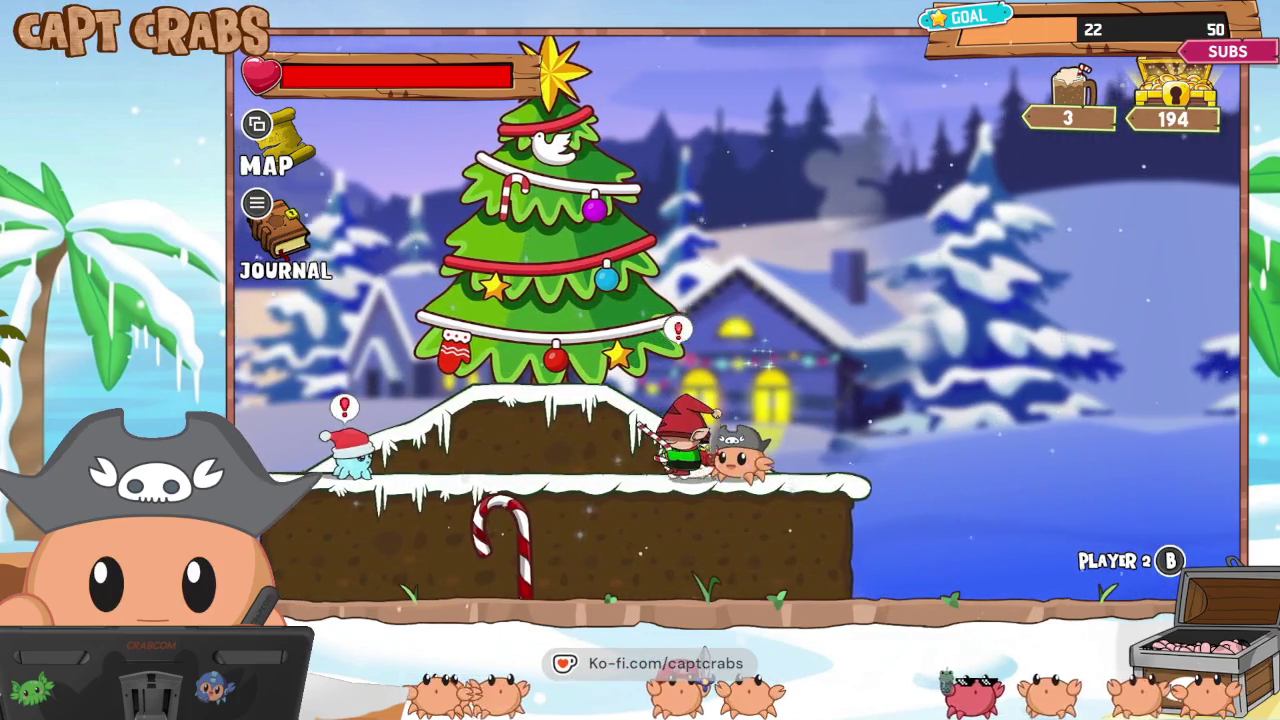
pyautogui.press('x')
pyautogui.press('space')
pyautogui.press('Left')
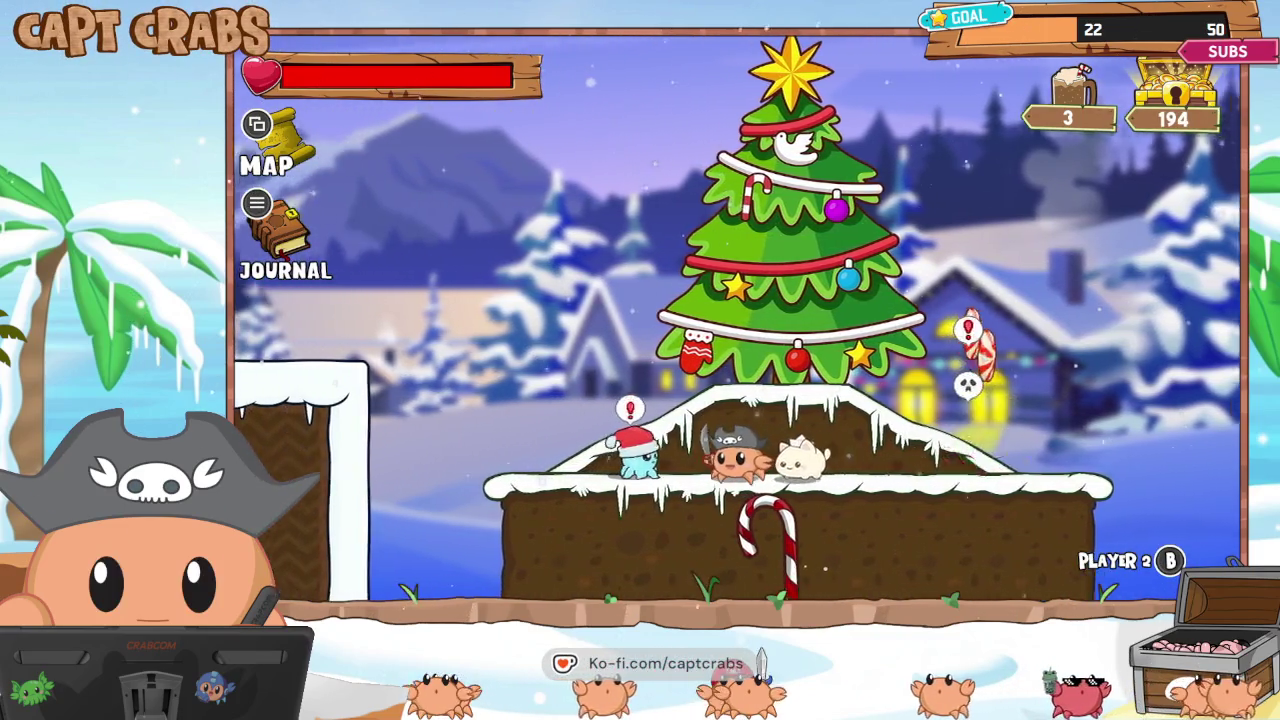
pyautogui.press('Left')
pyautogui.press('x')
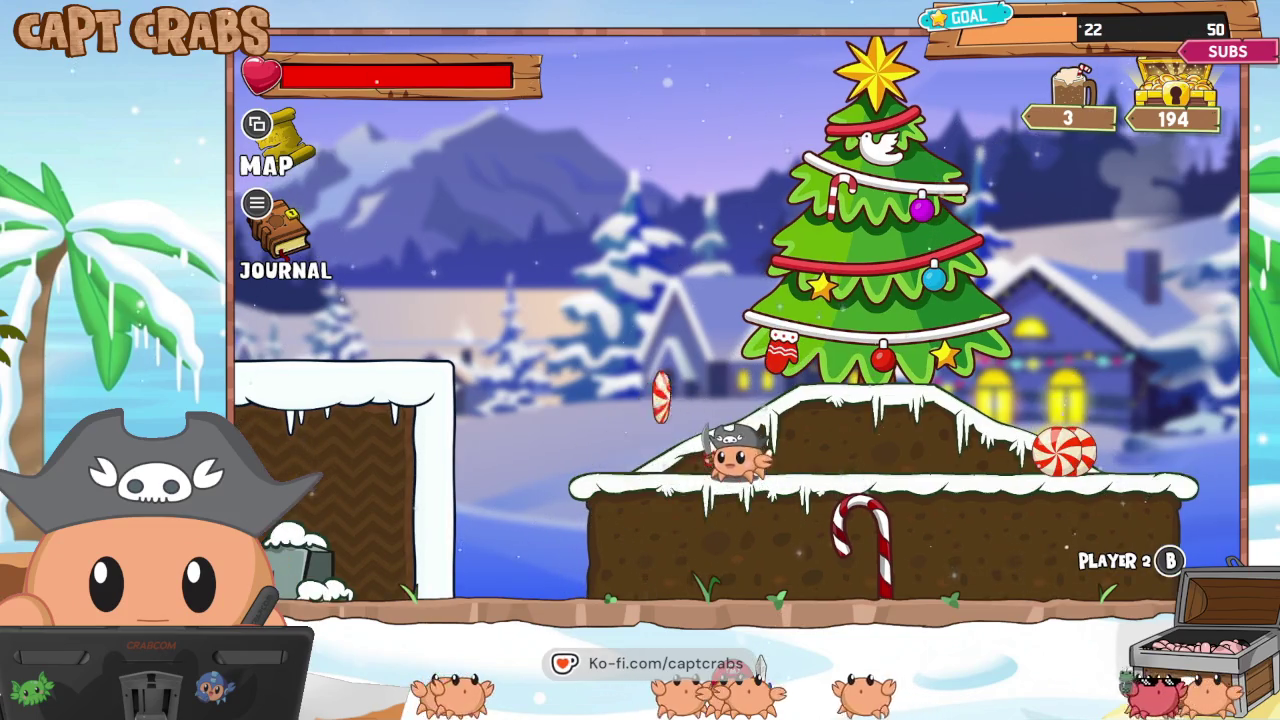
pyautogui.press('Left')
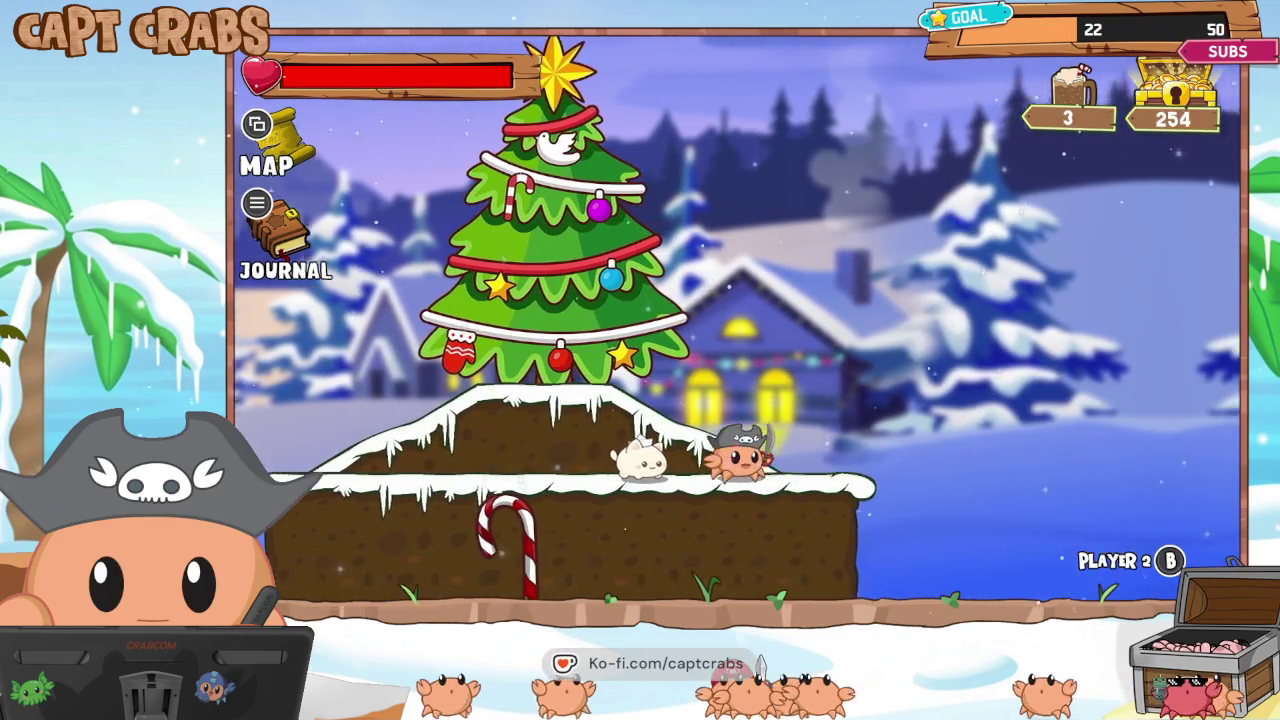
# Climb up into the Christmas tree, then drop out and continue right off the platform.
pyautogui.press('Right')
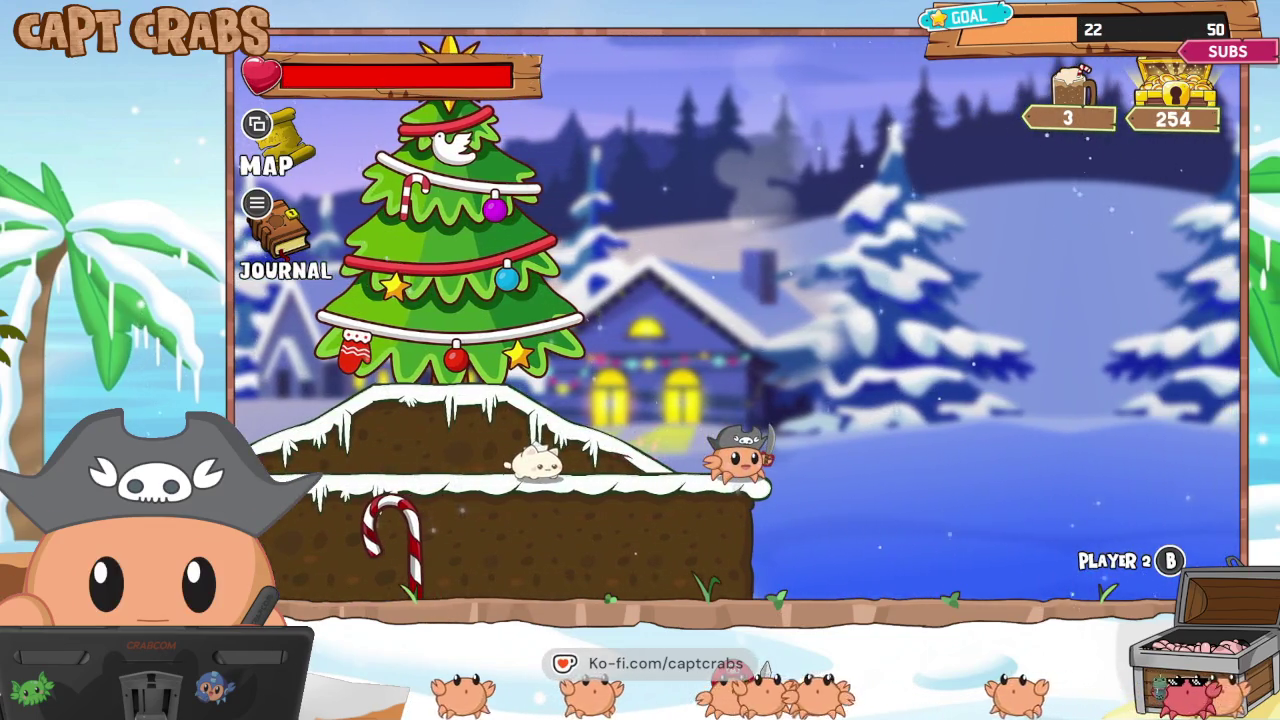
pyautogui.press('Left')
pyautogui.press('space')
pyautogui.press('Left')
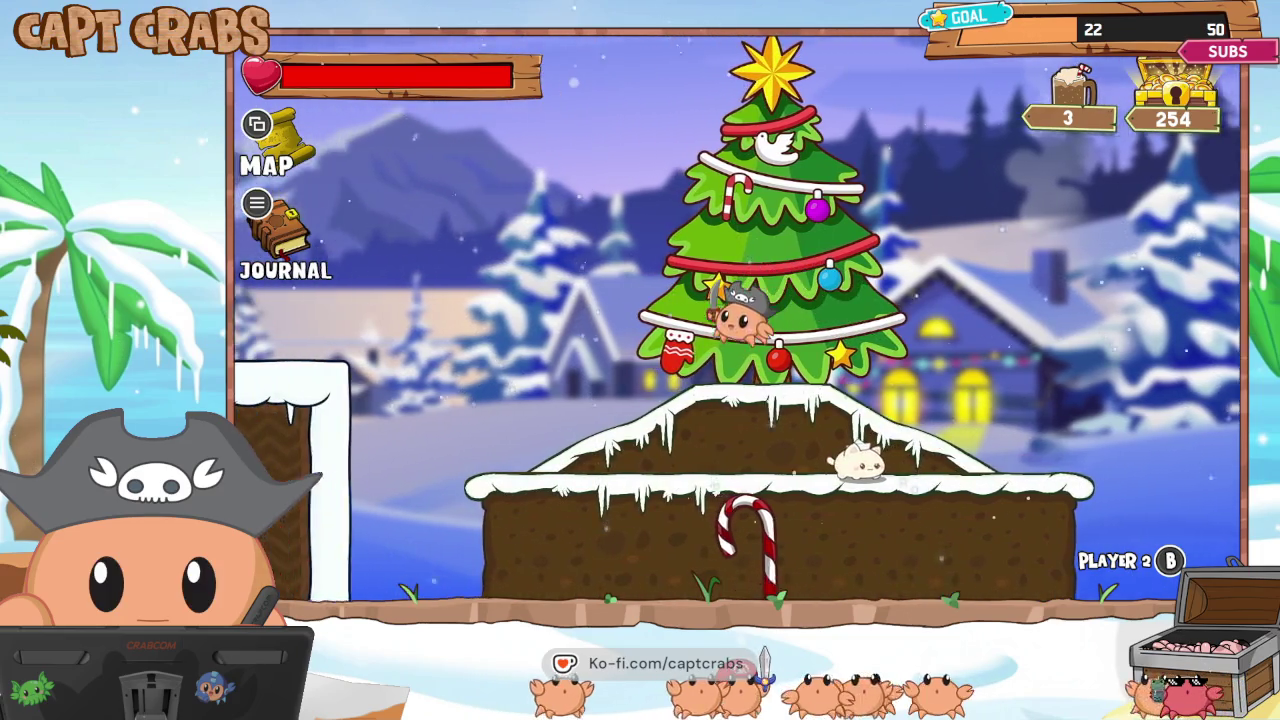
pyautogui.press('Right')
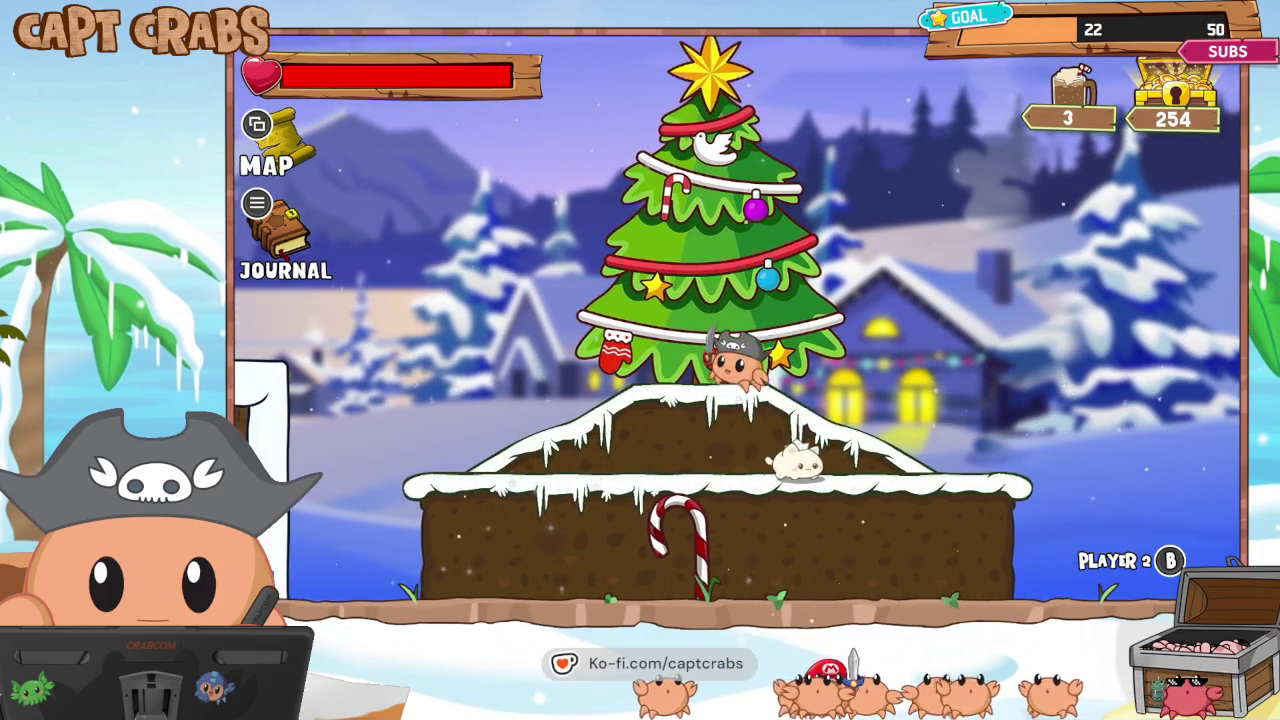
pyautogui.press('space')
pyautogui.press('Left')
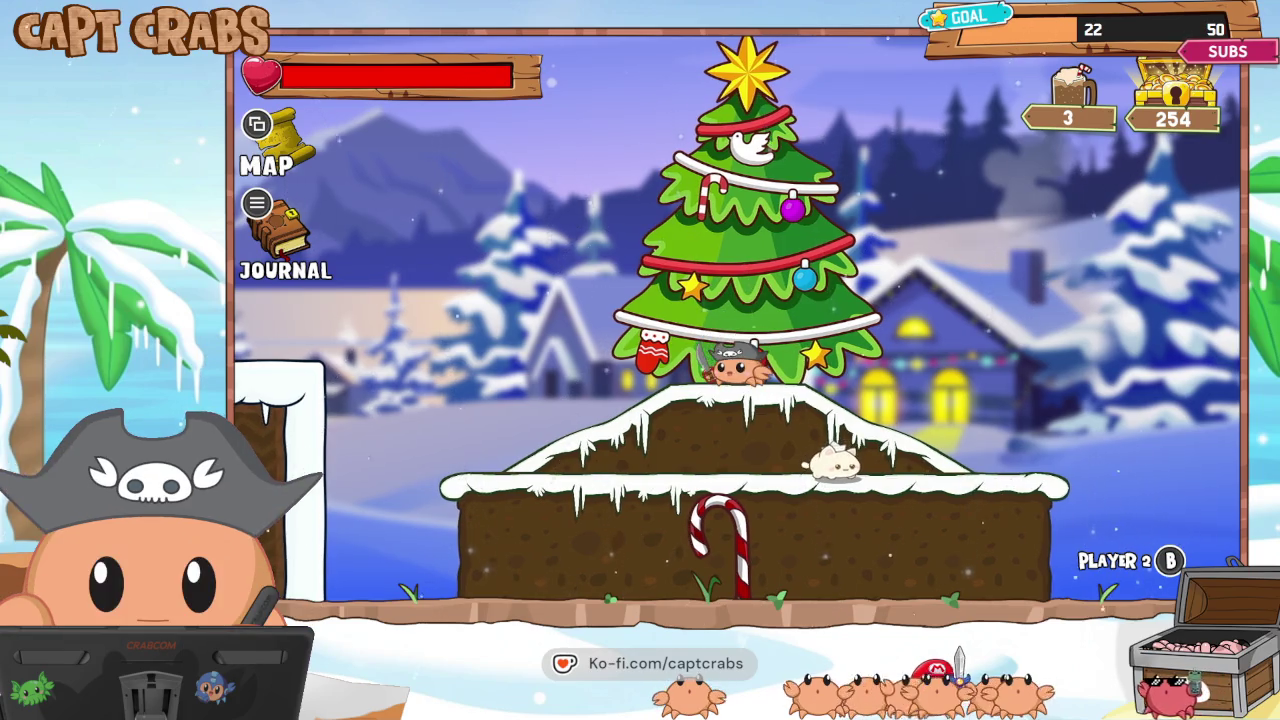
pyautogui.press('Left')
pyautogui.press('space')
pyautogui.press('Right')
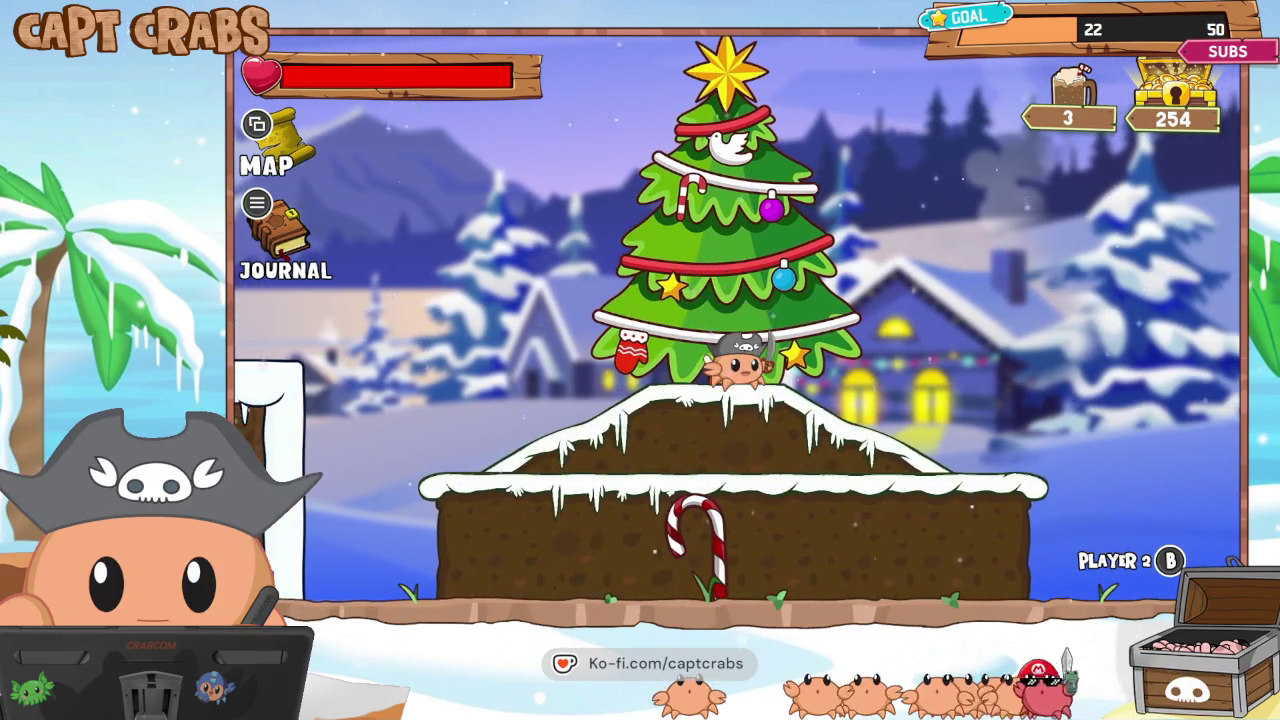
pyautogui.press('space')
pyautogui.press('space')
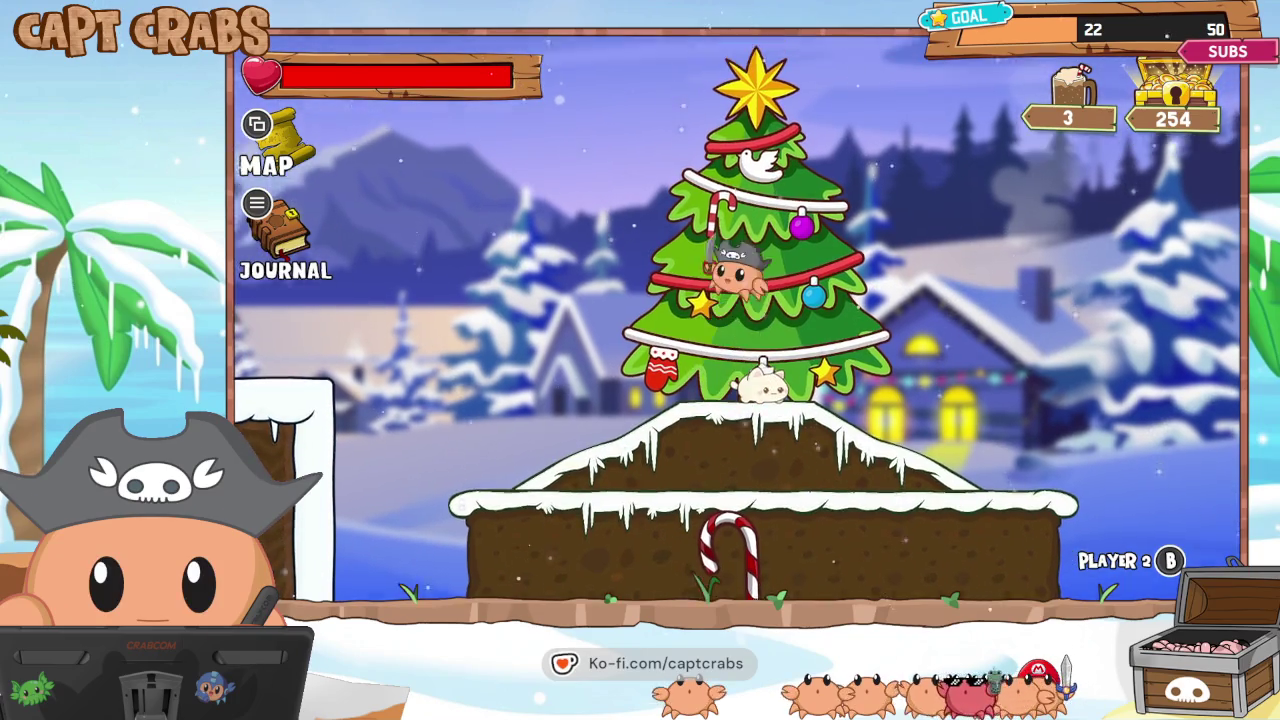
pyautogui.press('Right')
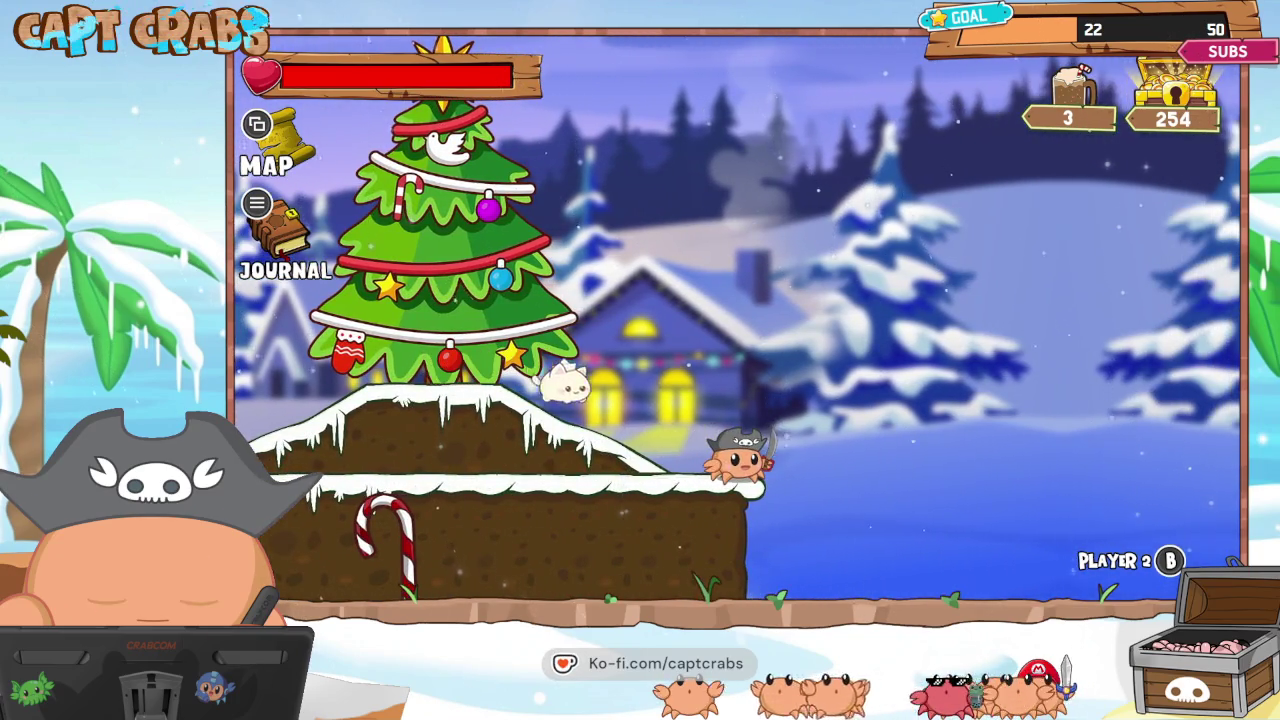
pyautogui.press('space')
pyautogui.press('Right')
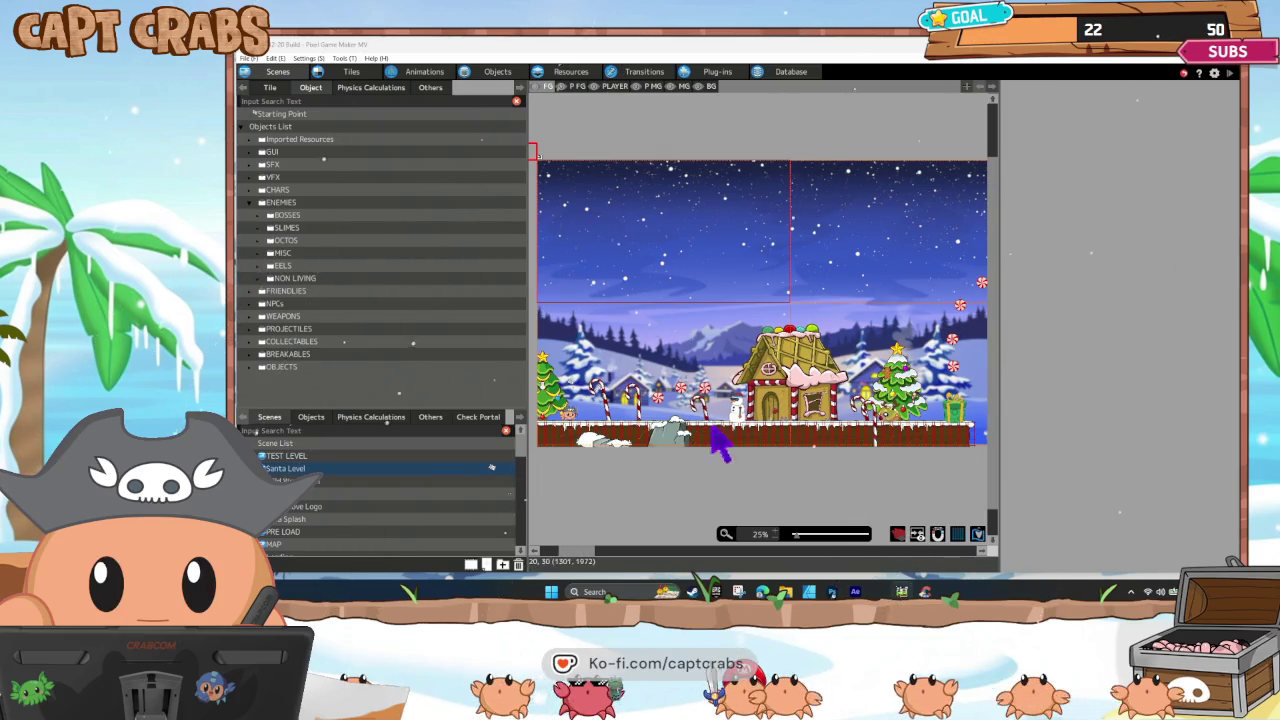
# Scroll the Santa Level scene canvas right to look over its chimney platforms.
pyautogui.moveTo(580, 556)
pyautogui.mouseDown()
pyautogui.moveTo(975, 535)
pyautogui.moveTo(618, 555)
pyautogui.mouseUp()
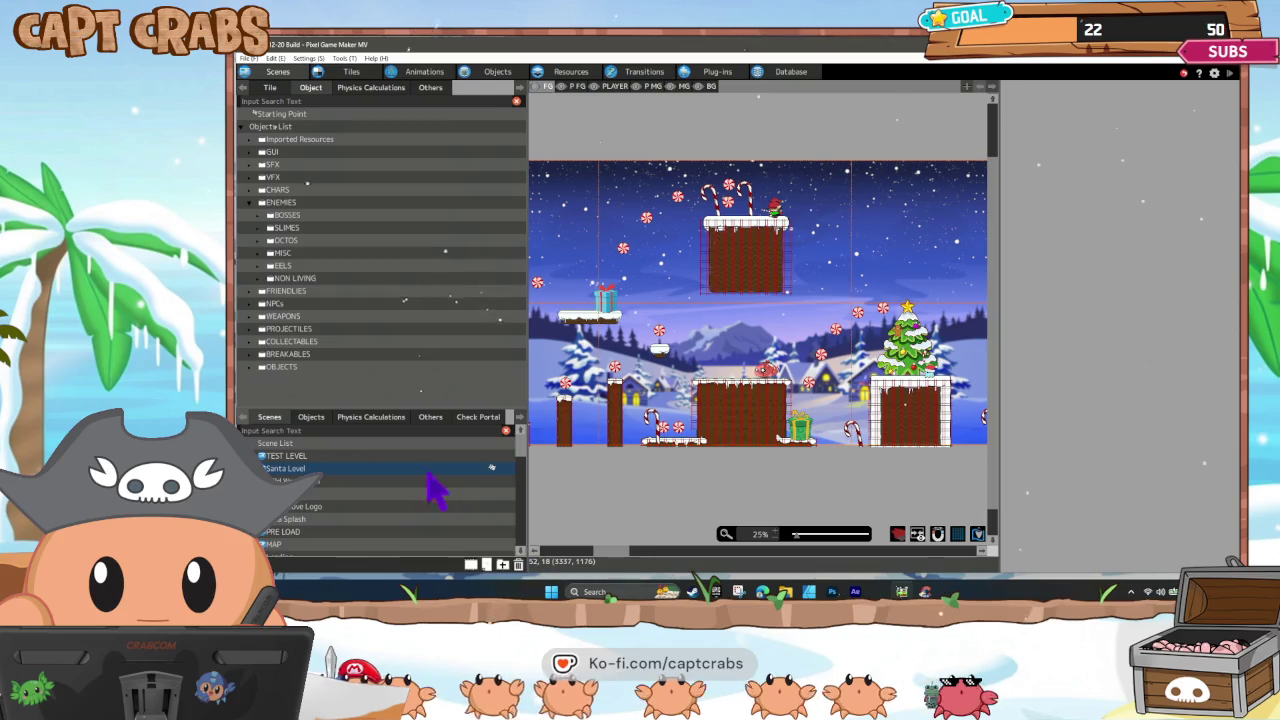
# Reselect the Santa Level scene and save the project with Ctrl+S.
pyautogui.click(395, 481)
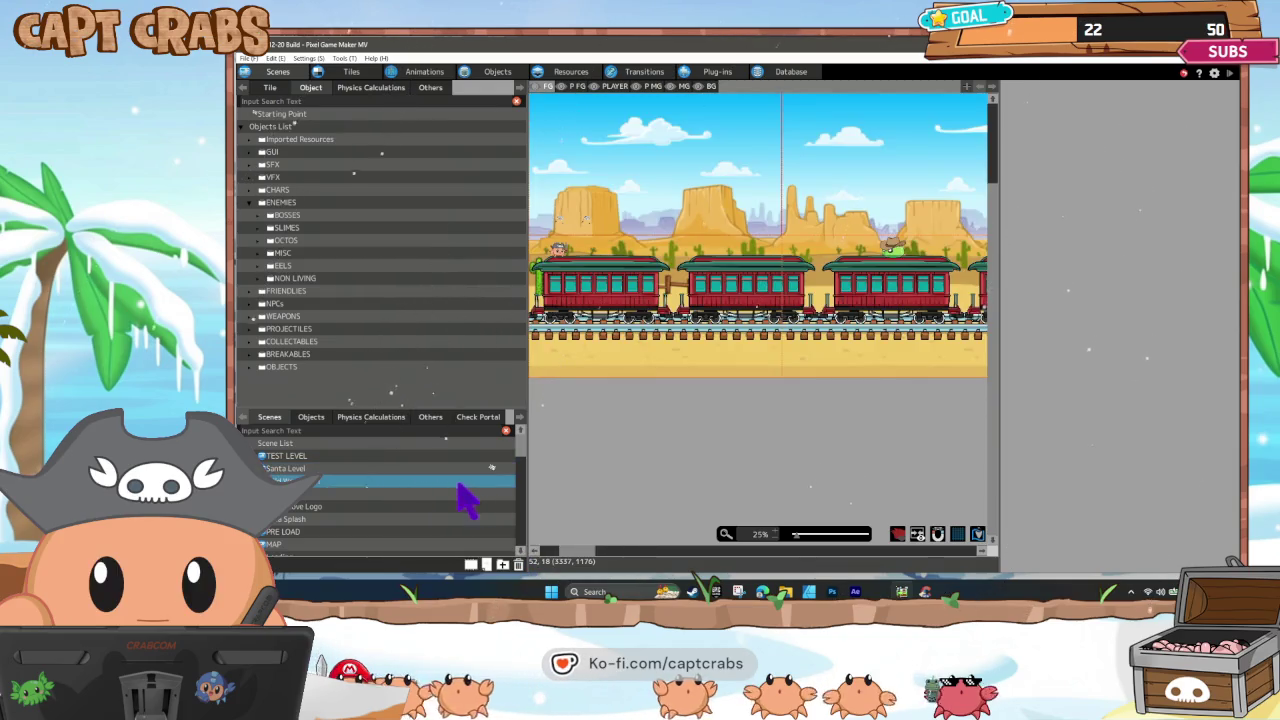
pyautogui.click(347, 468)
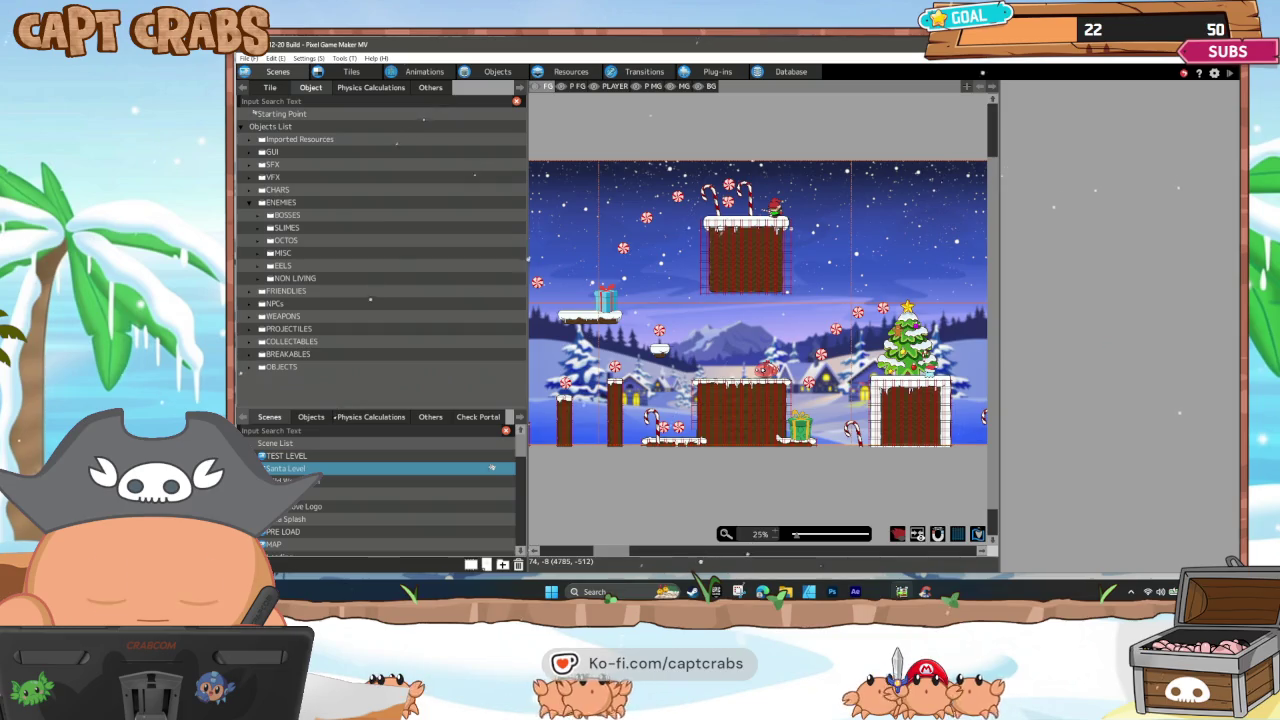
pyautogui.hotkey('ctrl', 's')
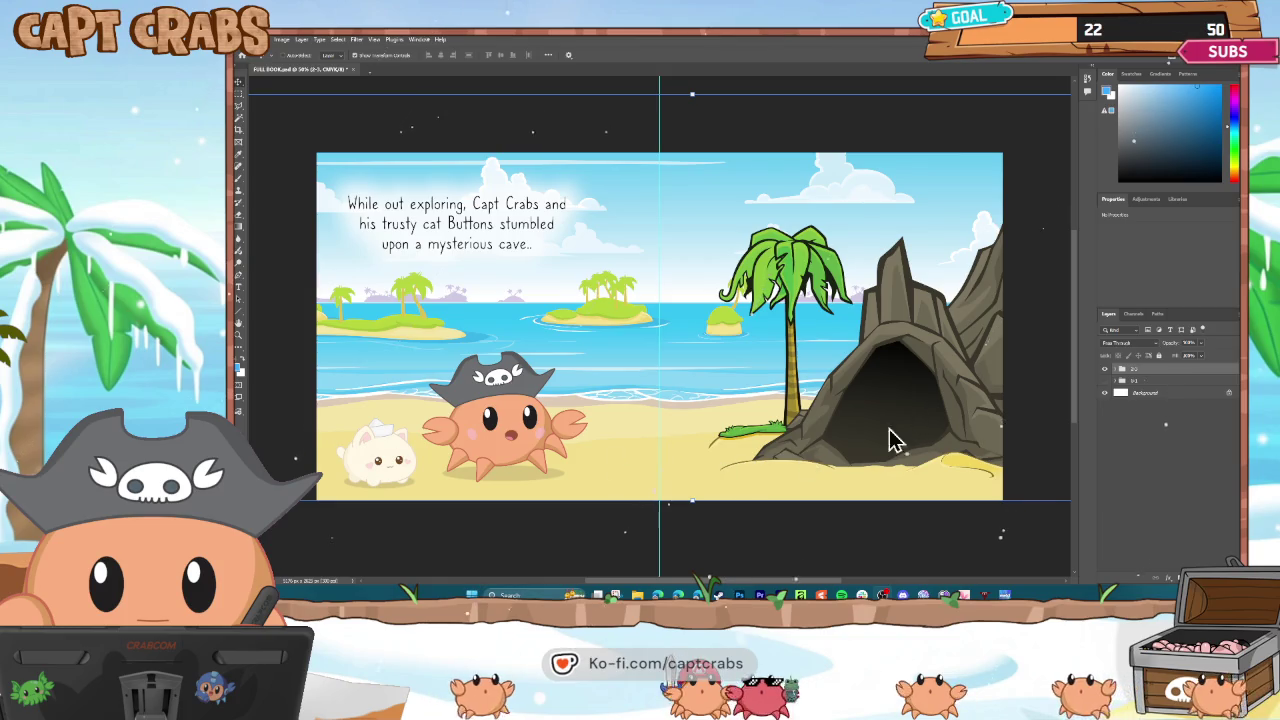
# Swap the visible layer group from the beach spread to the cover page, then back to the beach spread.
pyautogui.click(1105, 370)
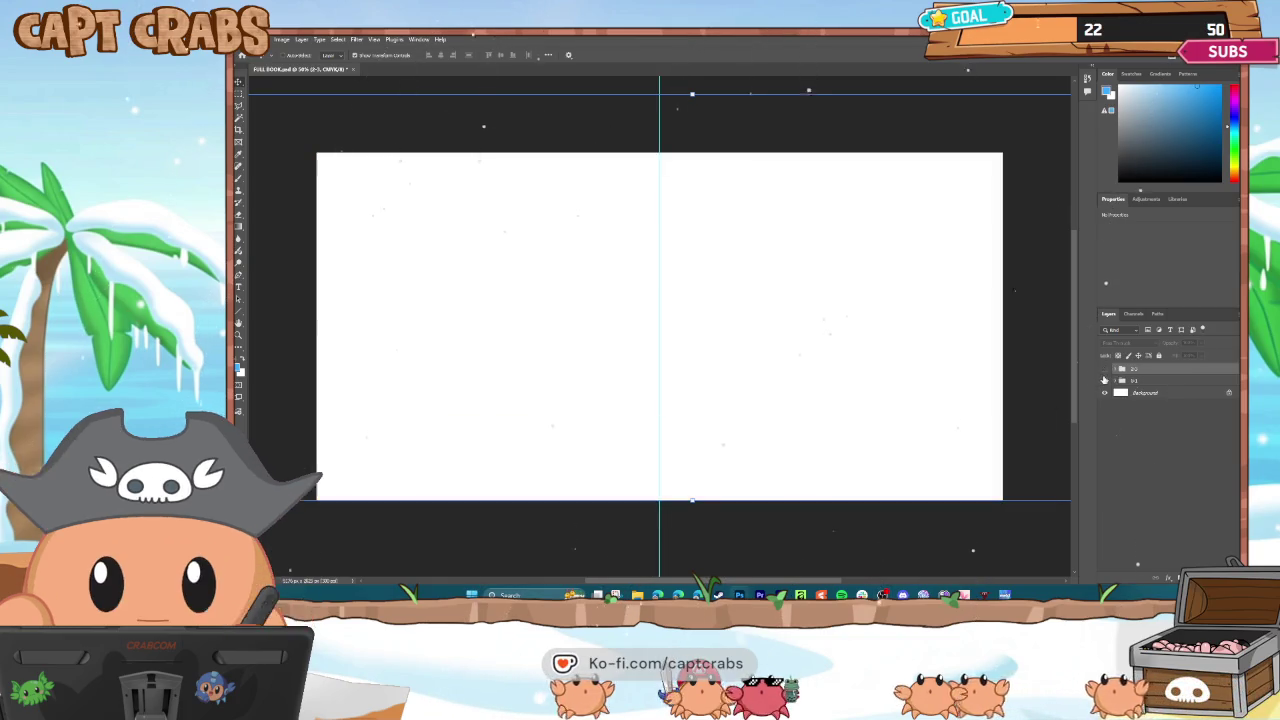
pyautogui.click(1105, 380)
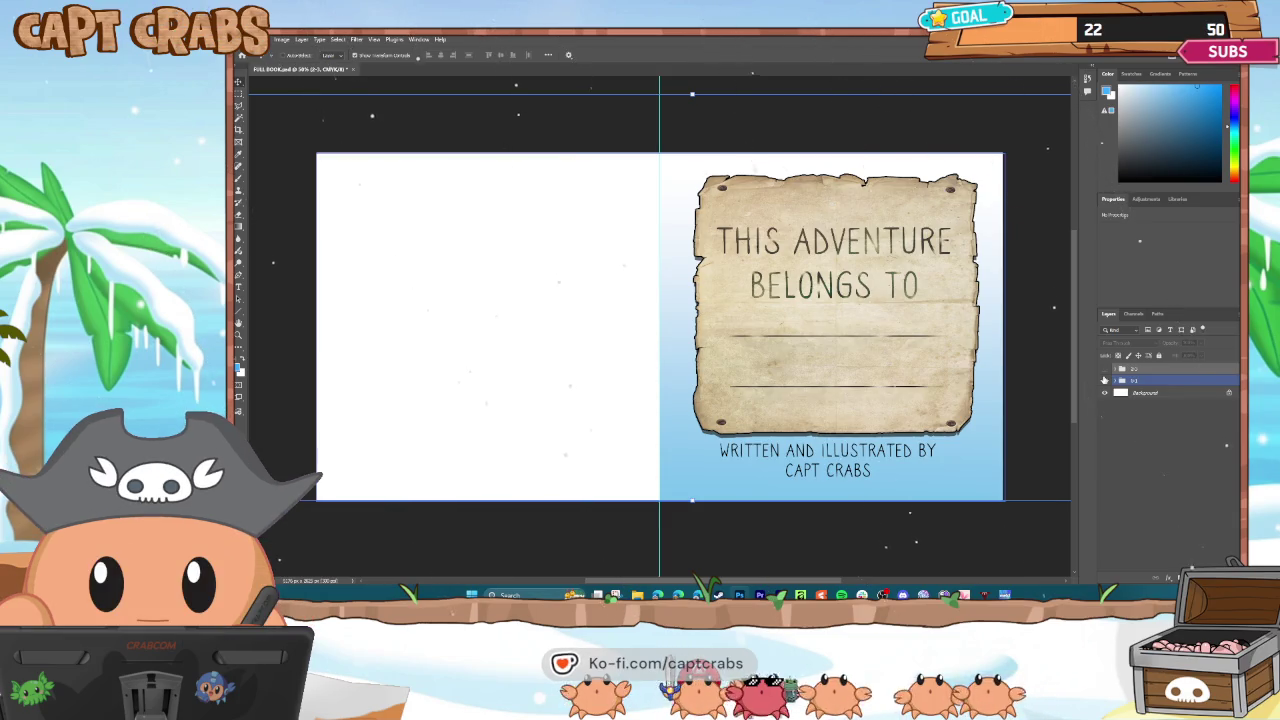
pyautogui.click(1105, 380)
pyautogui.click(1105, 370)
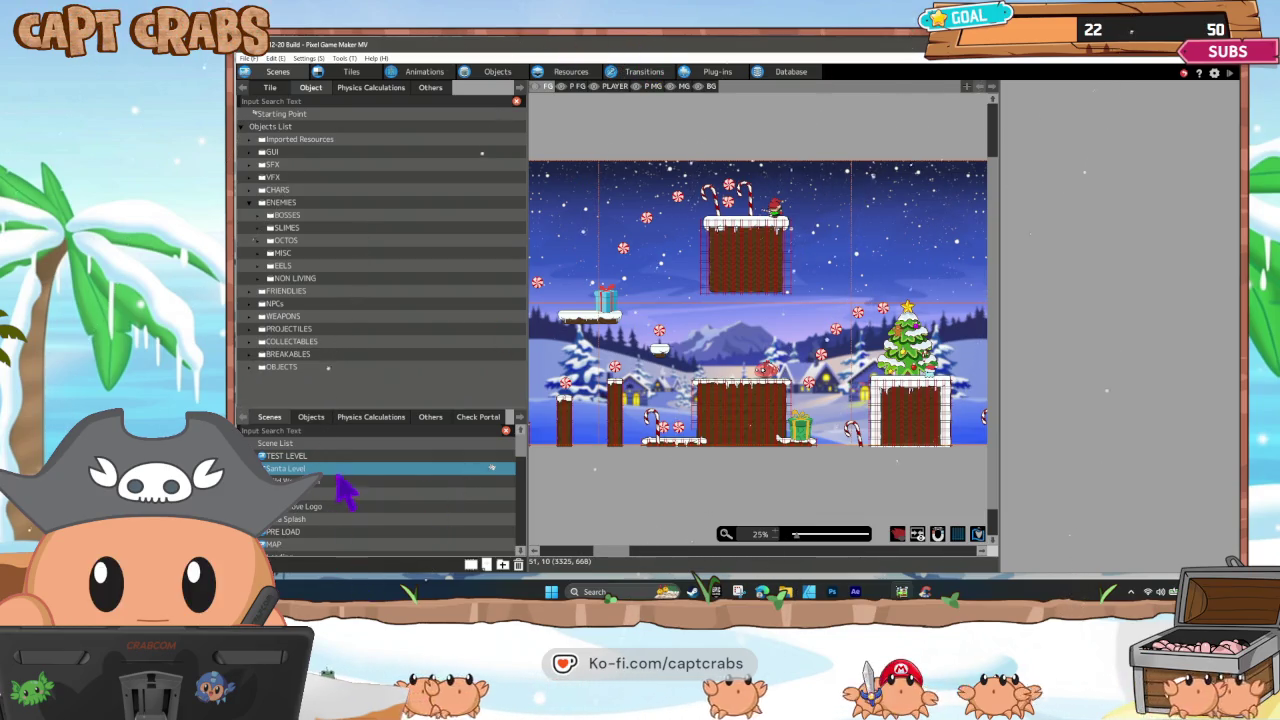
# Make TEST LEVEL the starting scene, save the project, and minimize the editor.
pyautogui.click(400, 456)
pyautogui.rightClick(397, 452)
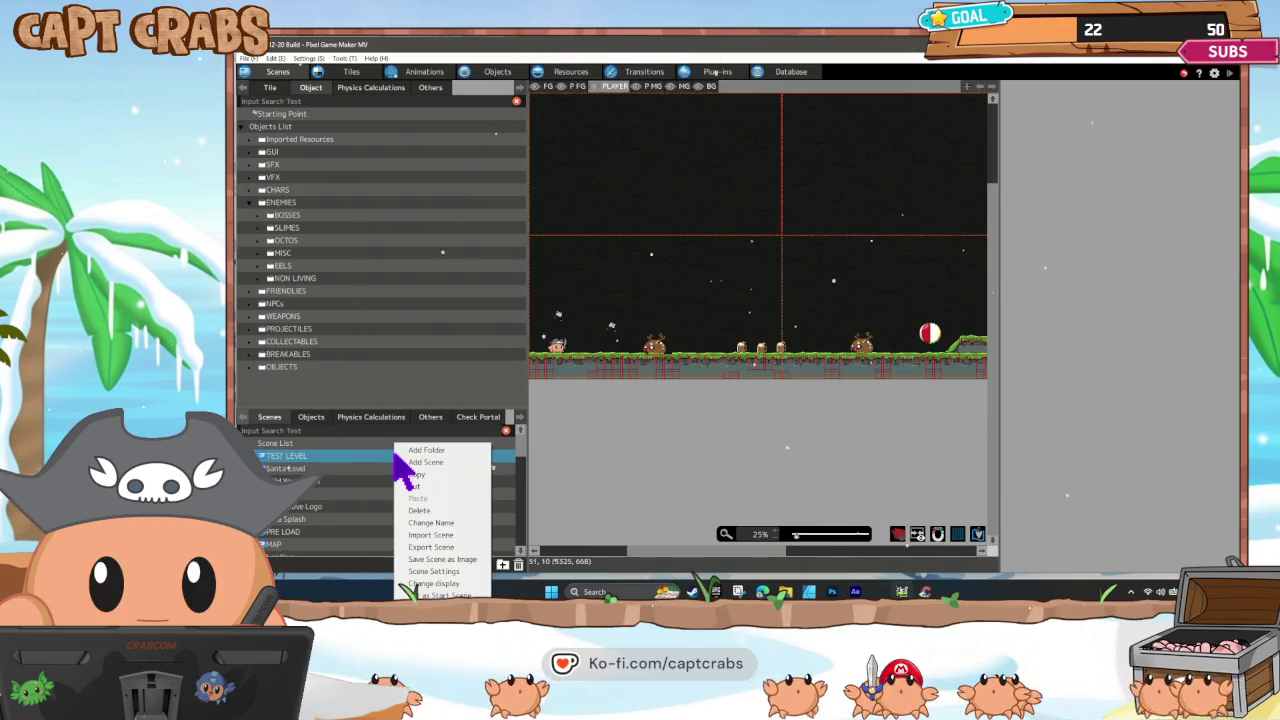
pyautogui.click(420, 595)
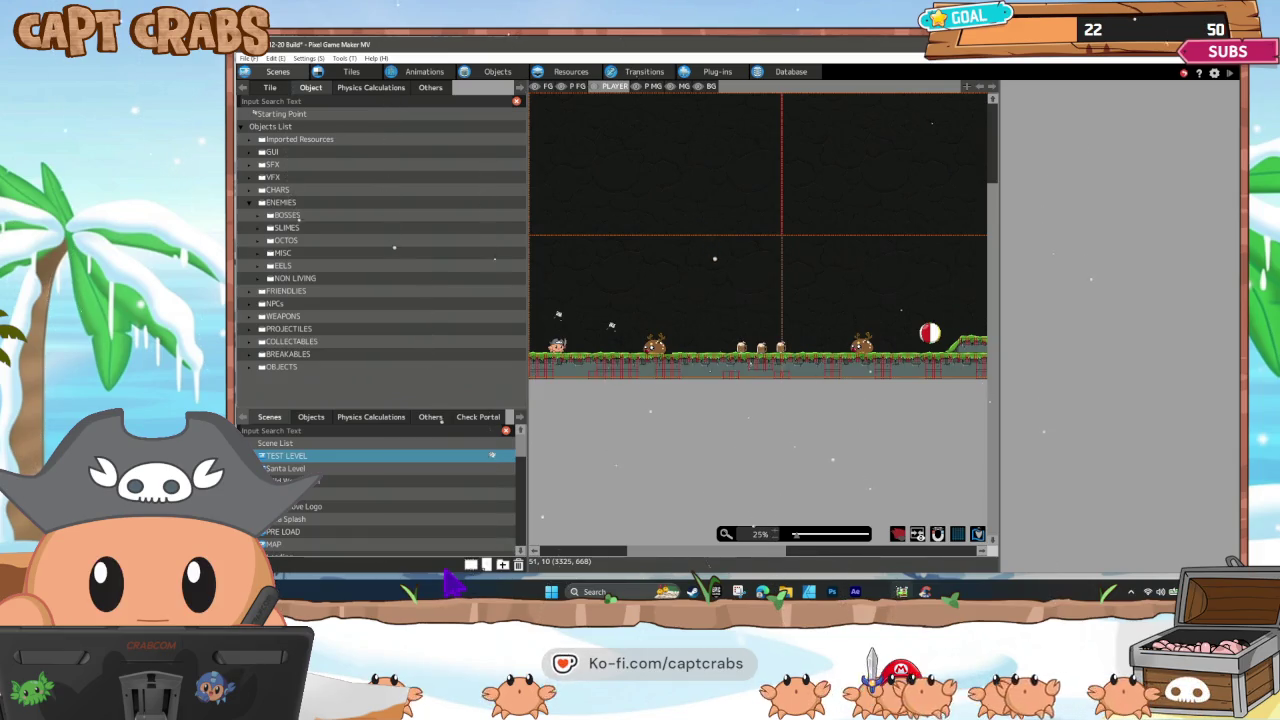
pyautogui.hotkey('ctrl', 's')
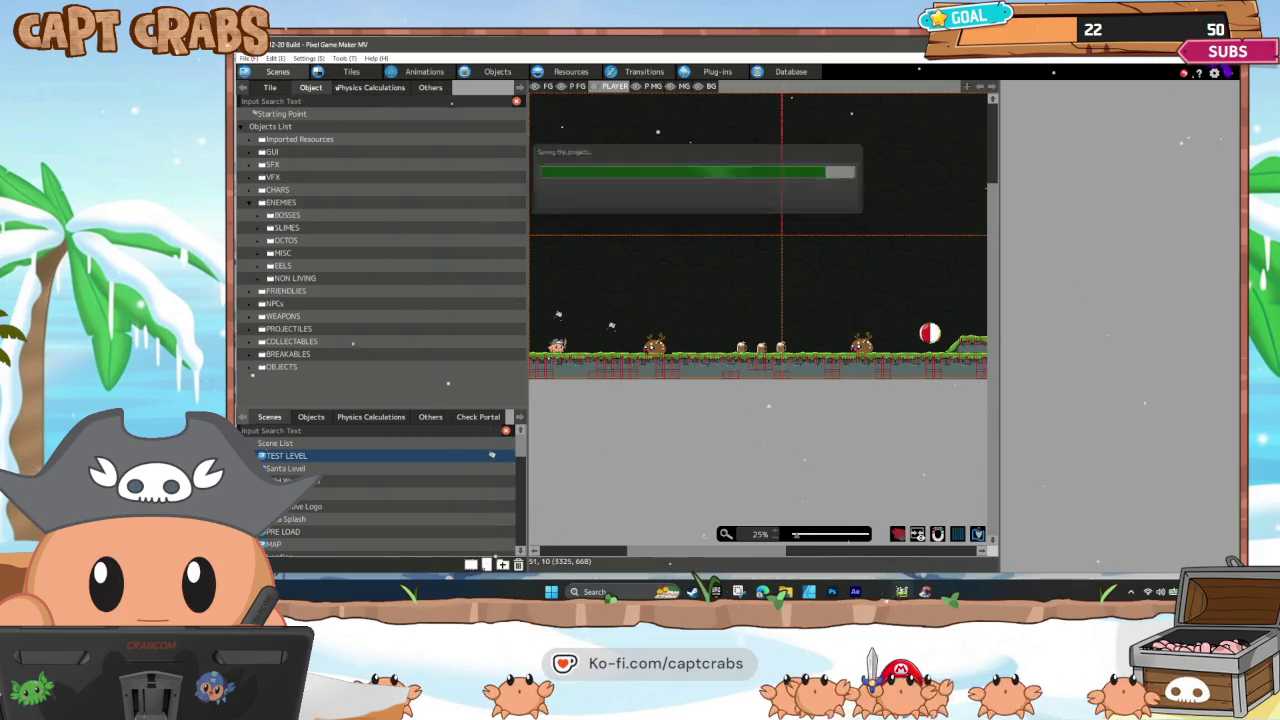
pyautogui.press('super+Down')
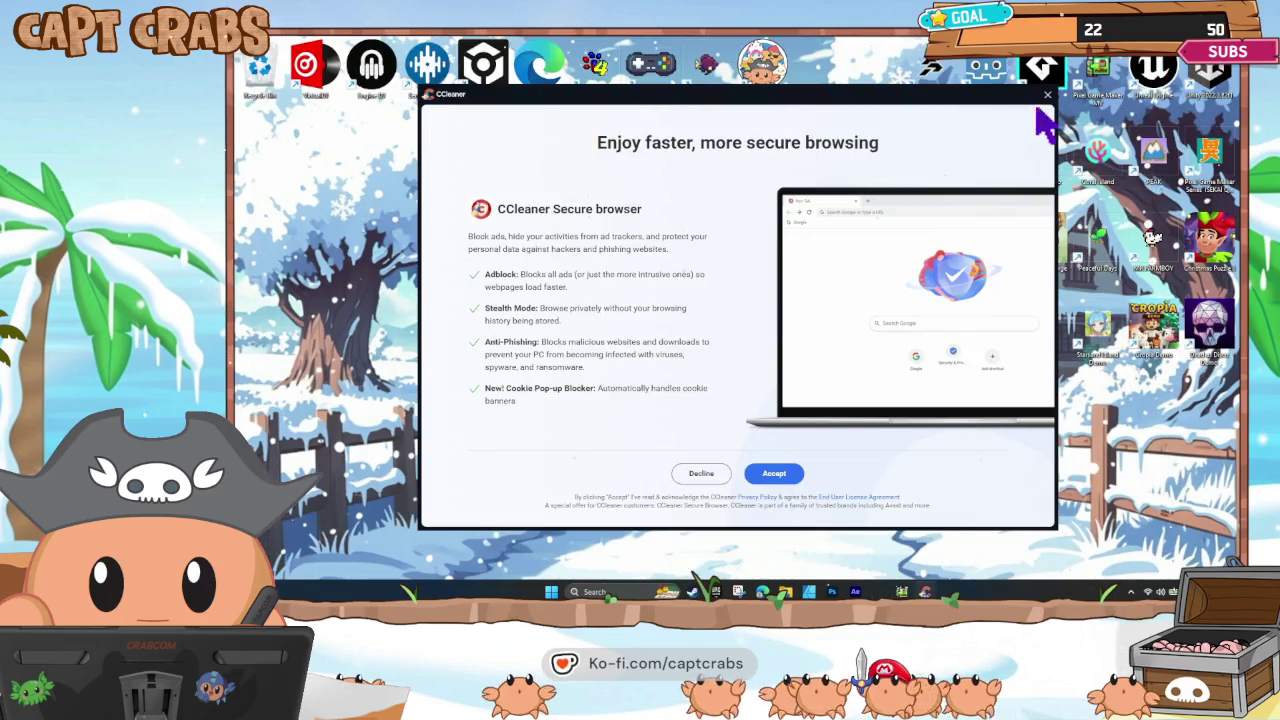
# Close the CCleaner Secure browser offer on the desktop.
pyautogui.click(1047, 95)
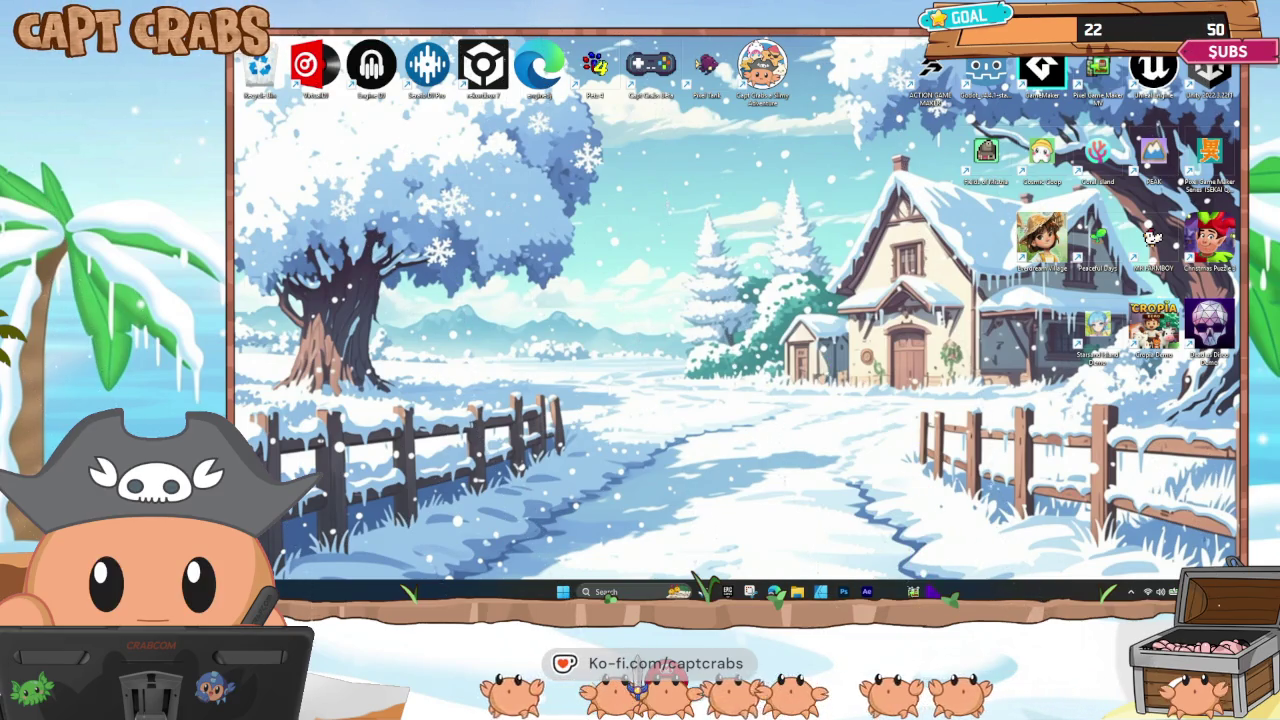
pyautogui.moveTo(913, 591)
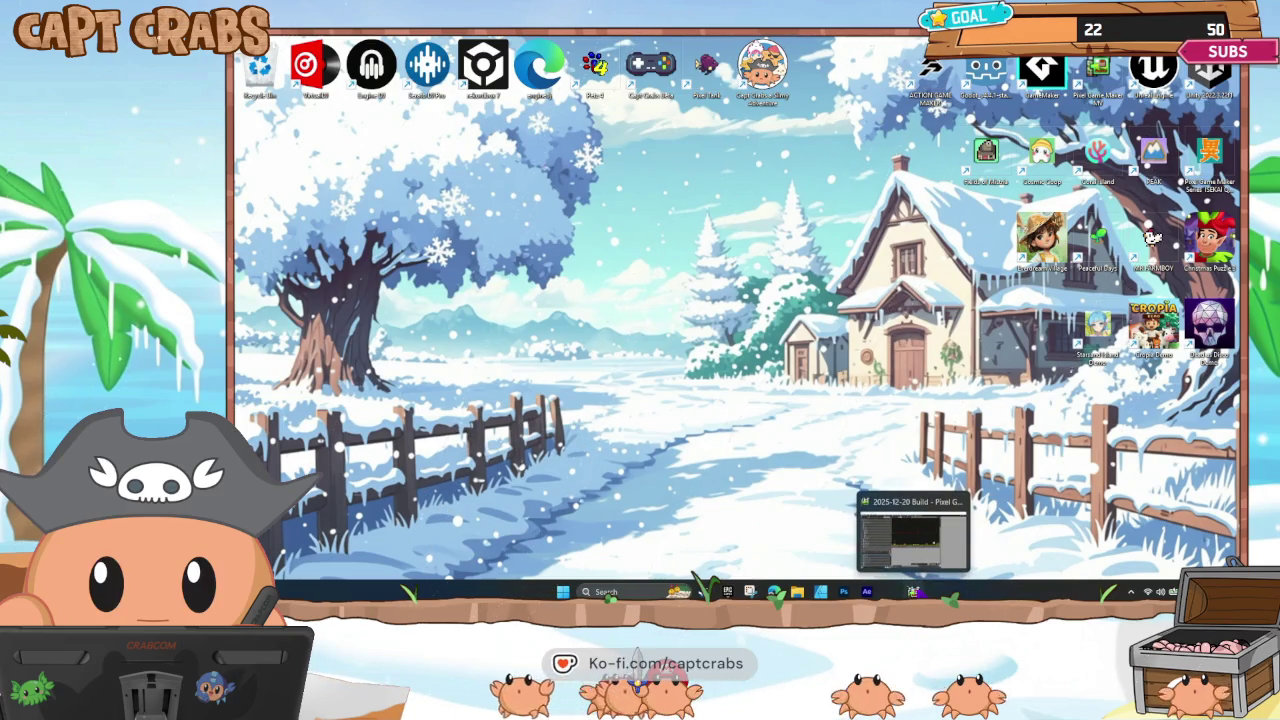
# Restore the Pixel Game Maker MV window from its taskbar preview.
pyautogui.click(913, 535)
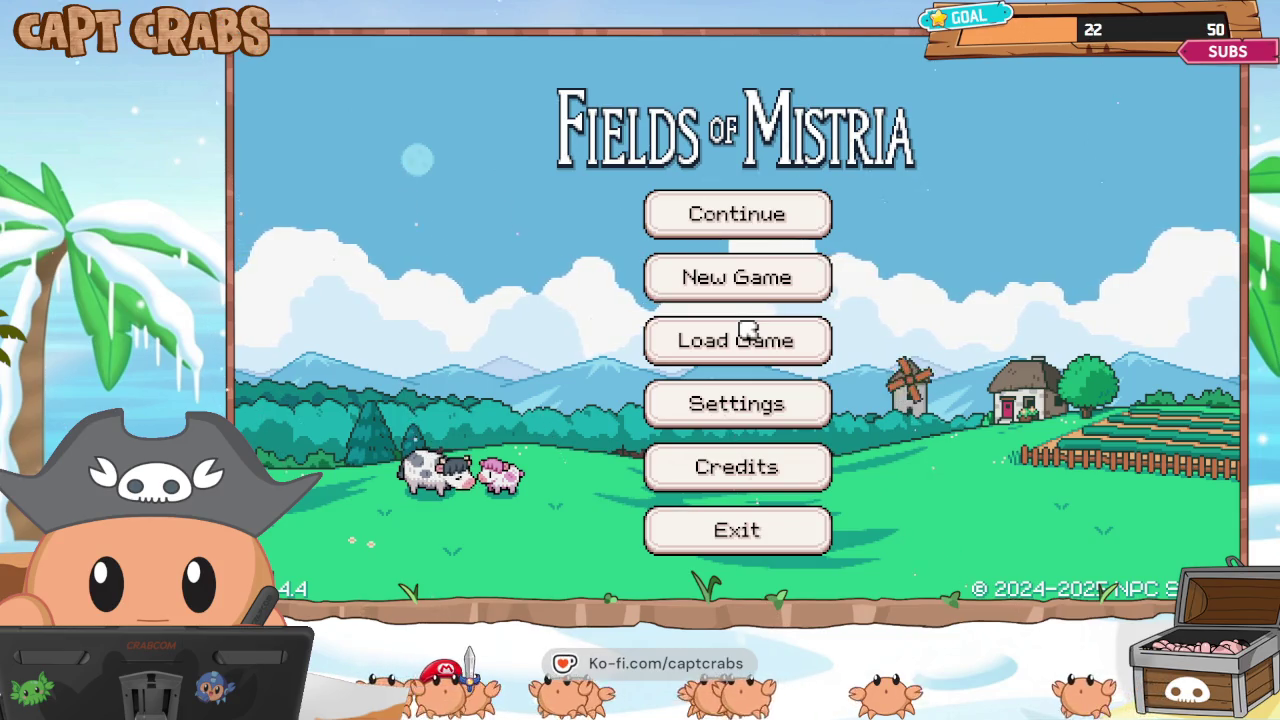
# Choose Continue on the Fields of Mistria title menu to load the saved game.
pyautogui.press('Up')
pyautogui.press('Down')
pyautogui.press('Return')
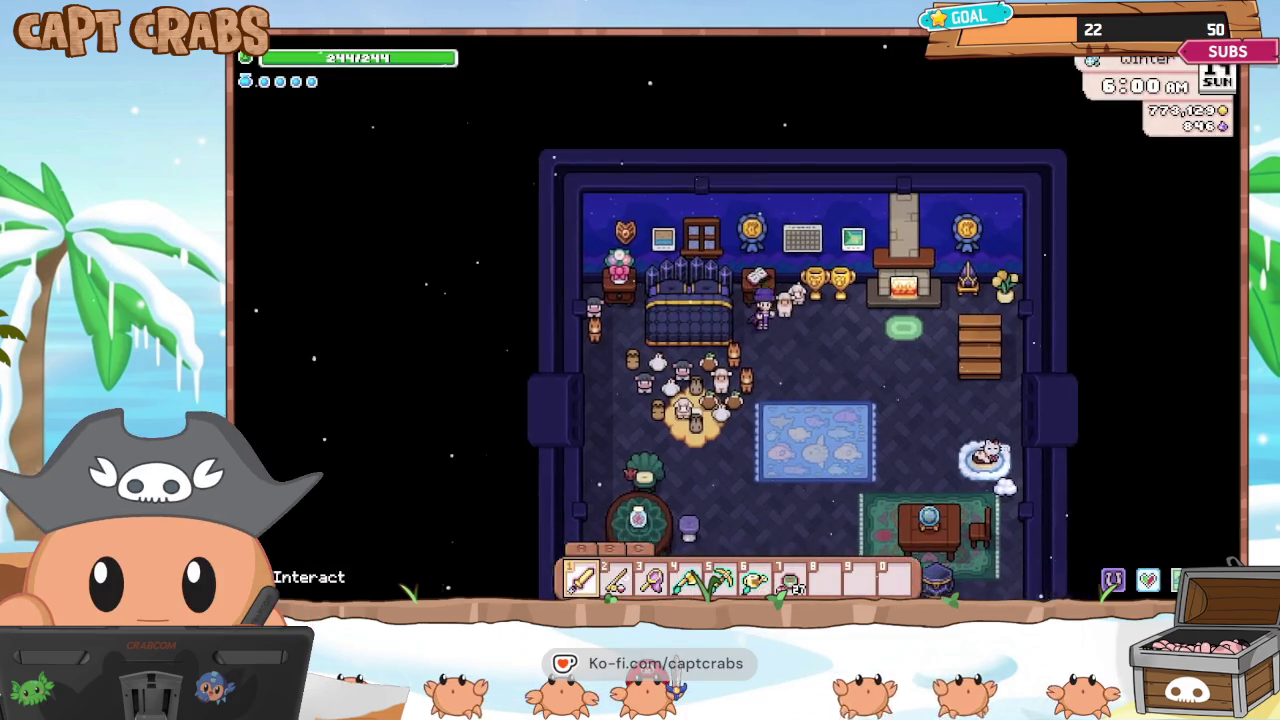
# Walk the farmer out of the house, across the crop fields and into the greenhouse.
pyautogui.press('s')
pyautogui.press('d')
pyautogui.press('a')
pyautogui.press('s')
pyautogui.press('s')
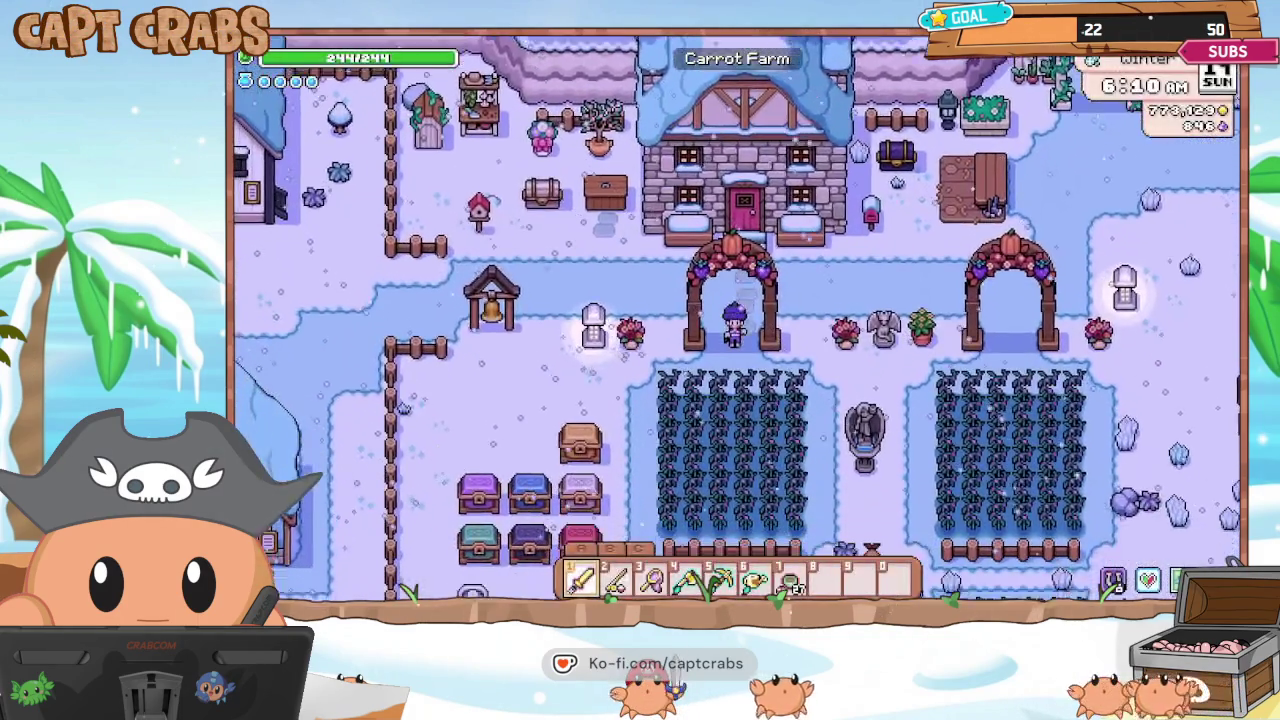
pyautogui.press('s')
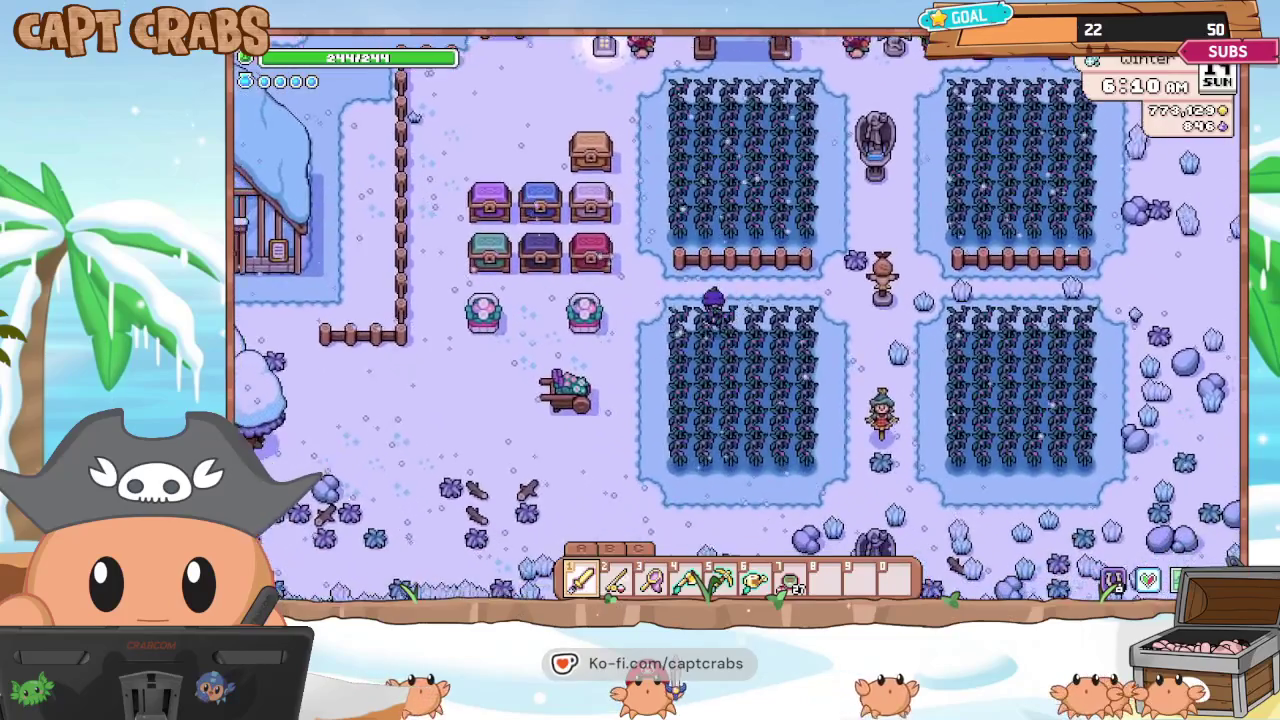
pyautogui.press('a')
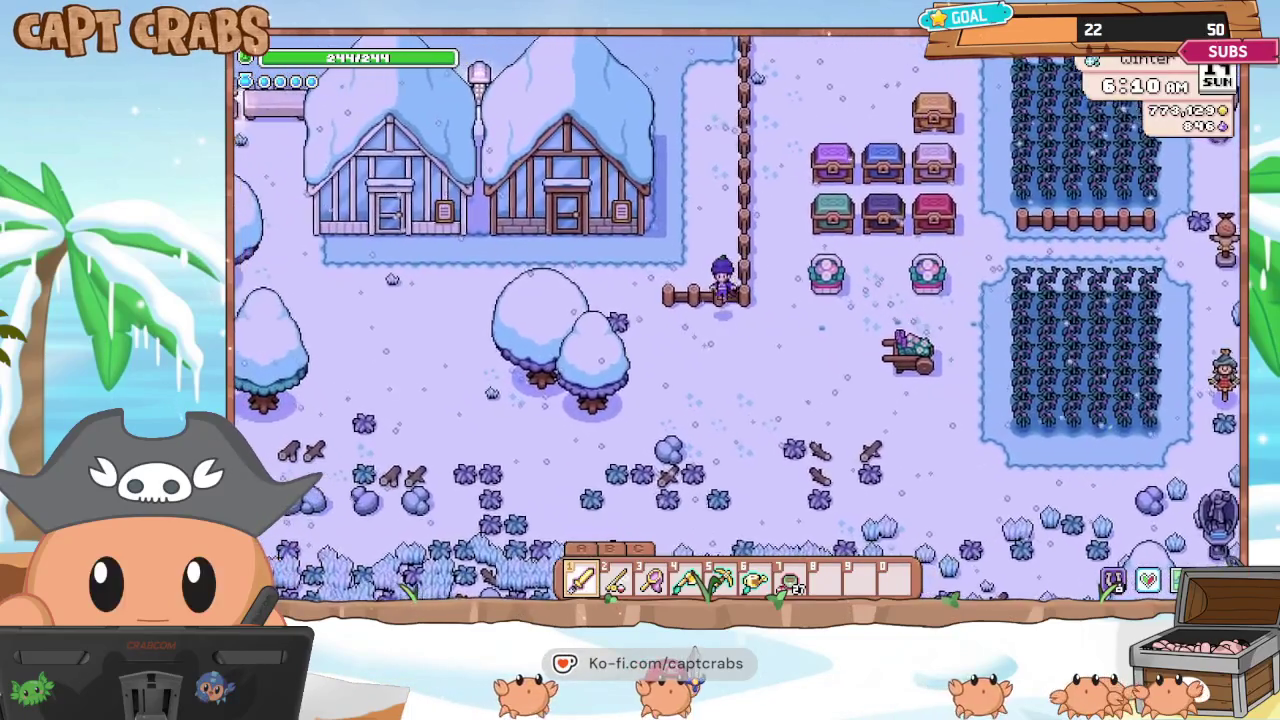
pyautogui.press('a')
pyautogui.press('w')
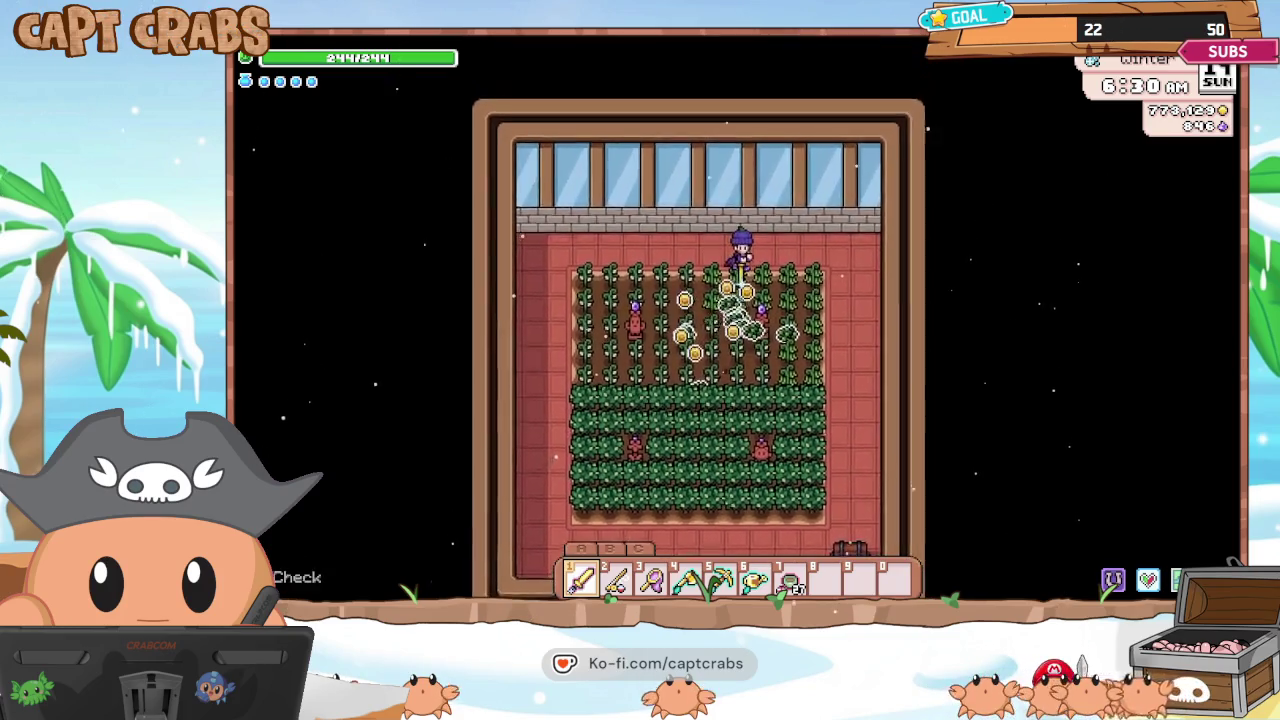
# Finish harvesting the pea rows and head into the mixed-crop greenhouse.
pyautogui.press('s')
pyautogui.press('s')
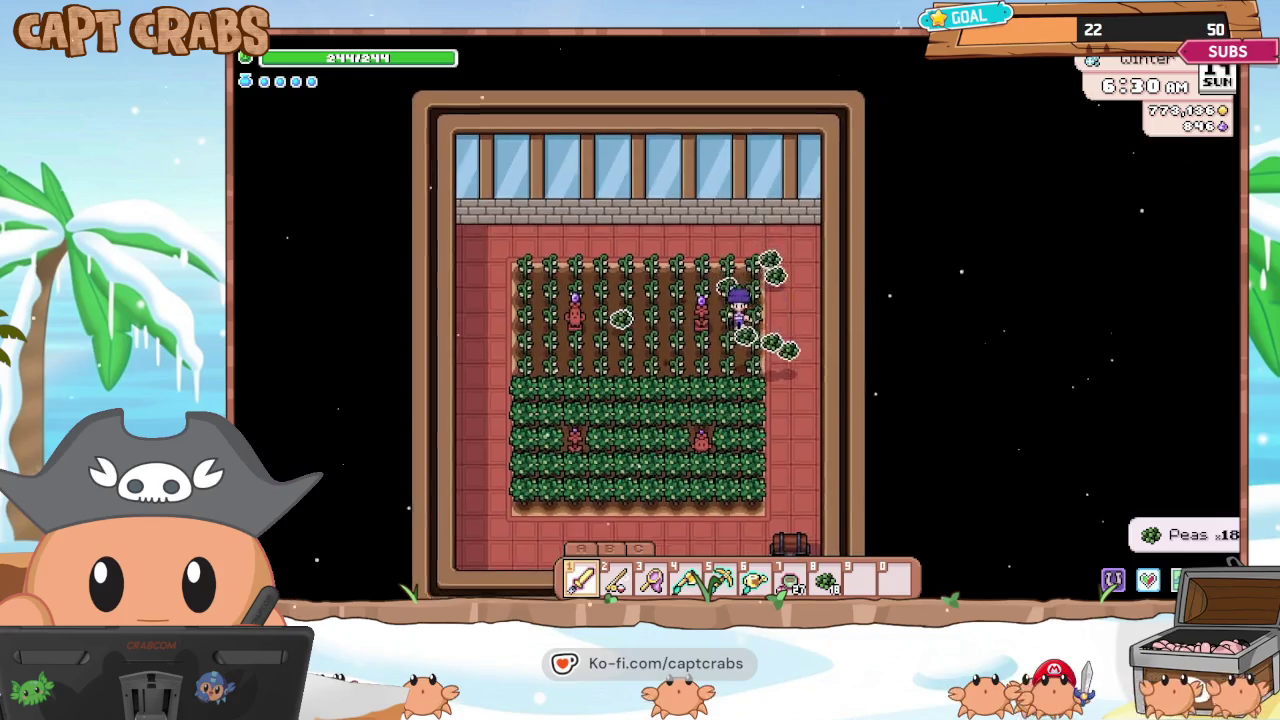
pyautogui.press('s')
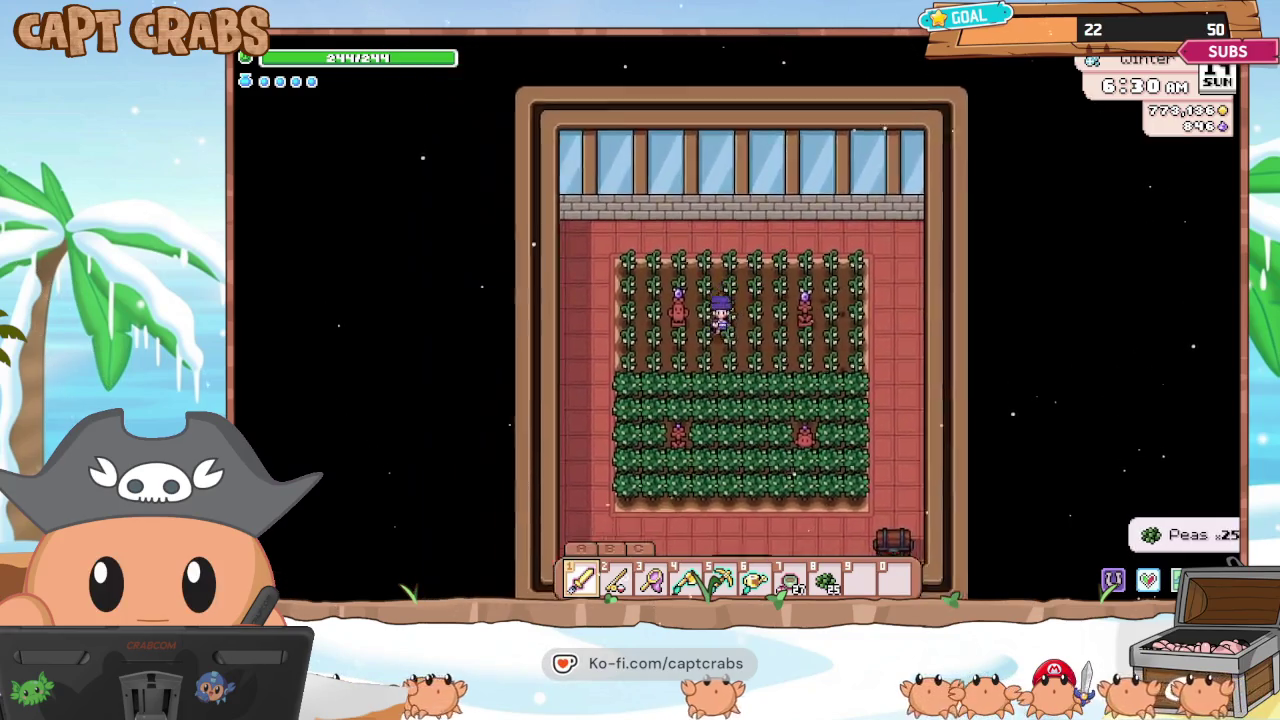
pyautogui.press('s')
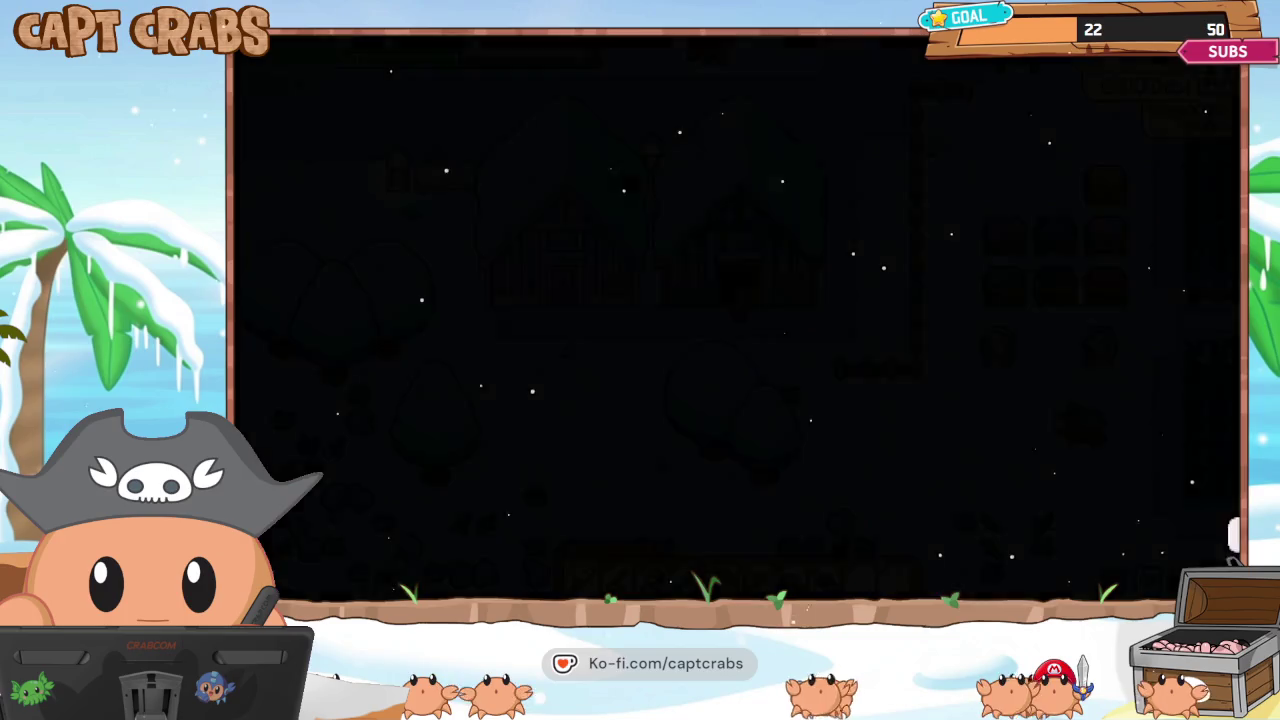
pyautogui.press('w')
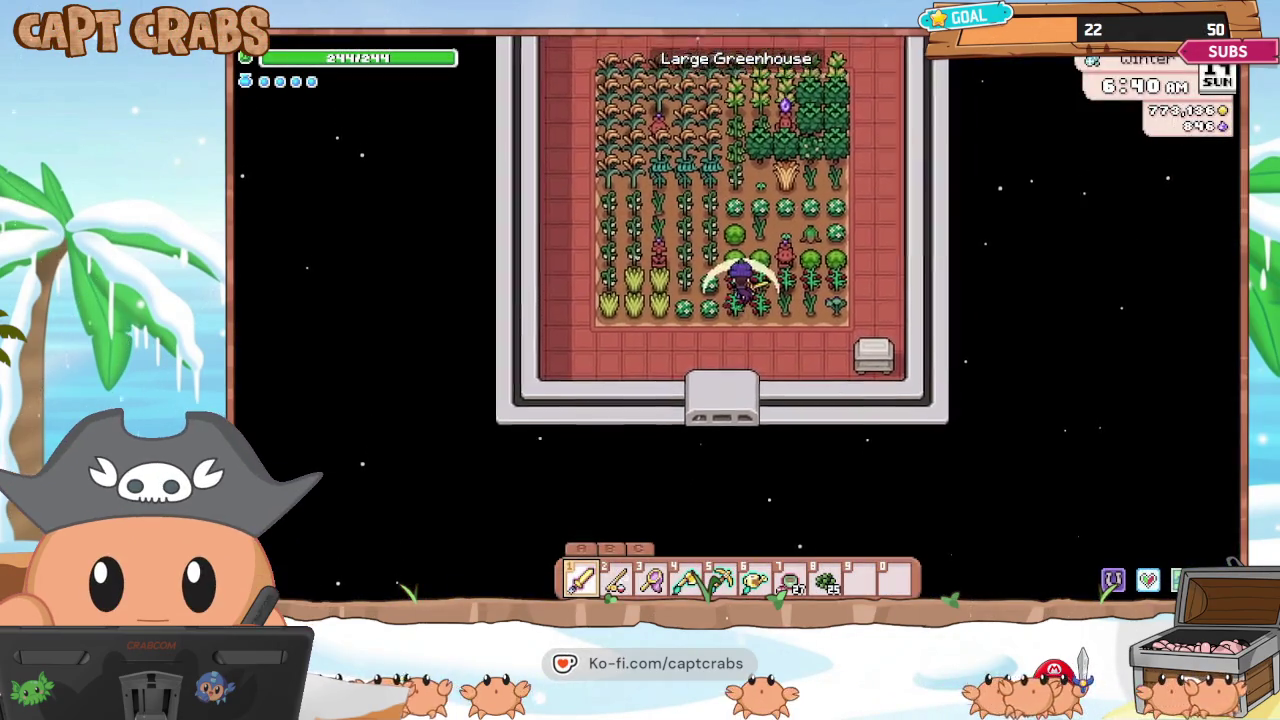
# Harvest the ripe snow peas and wheat in the greenhouse's upper rows.
pyautogui.press('w')
pyautogui.click(792, 224)
pyautogui.click(788, 258)
pyautogui.press('a')
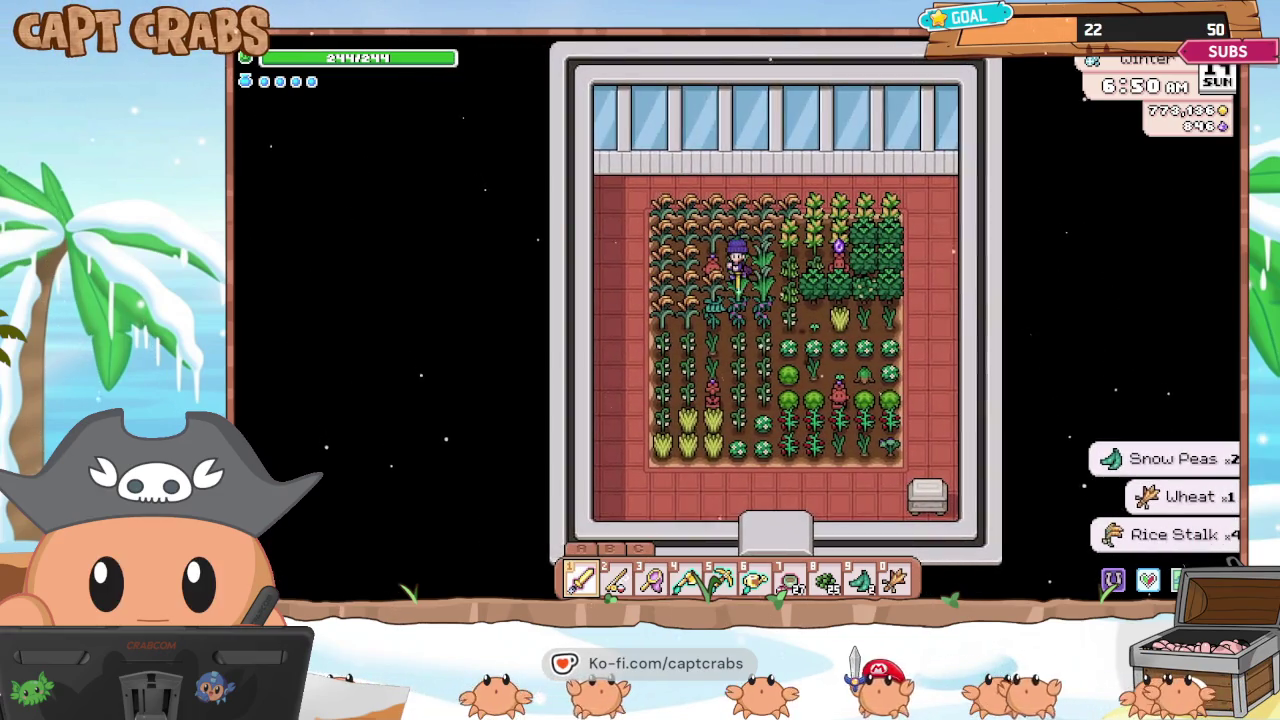
# Harvest the rice, corn and tea along the top row, then move down-left among the crops.
pyautogui.press('d')
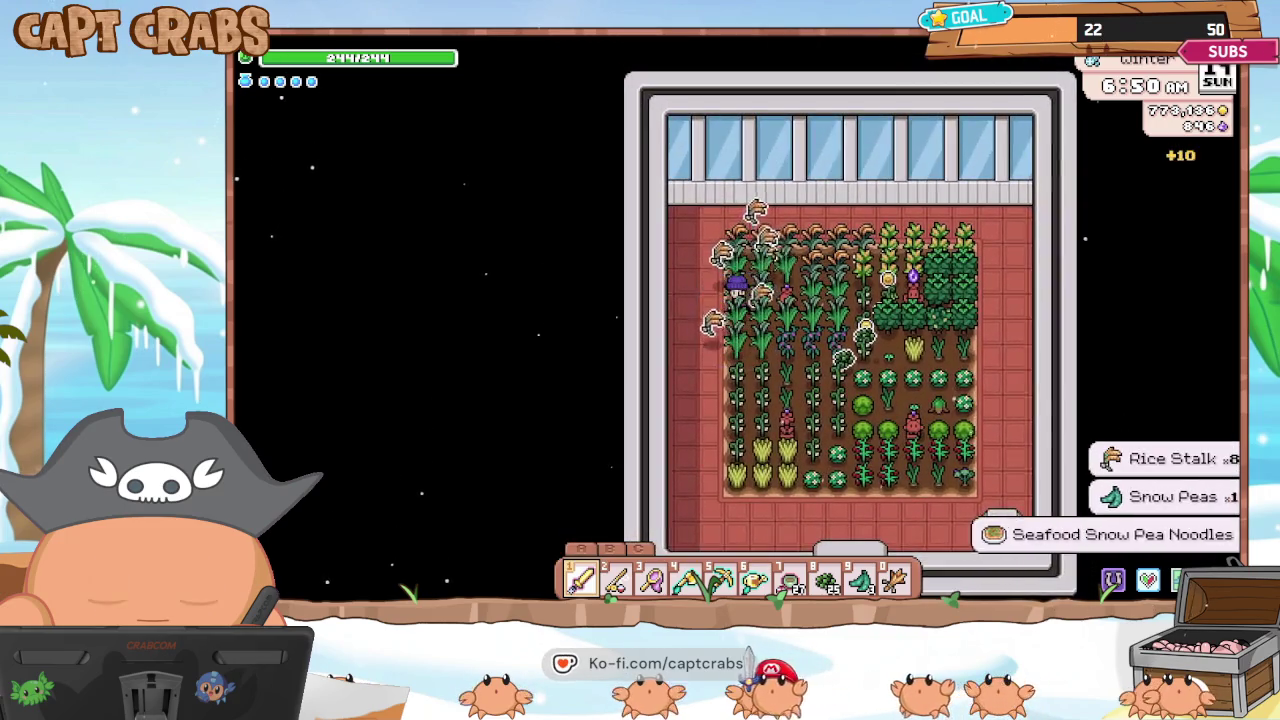
pyautogui.press('d')
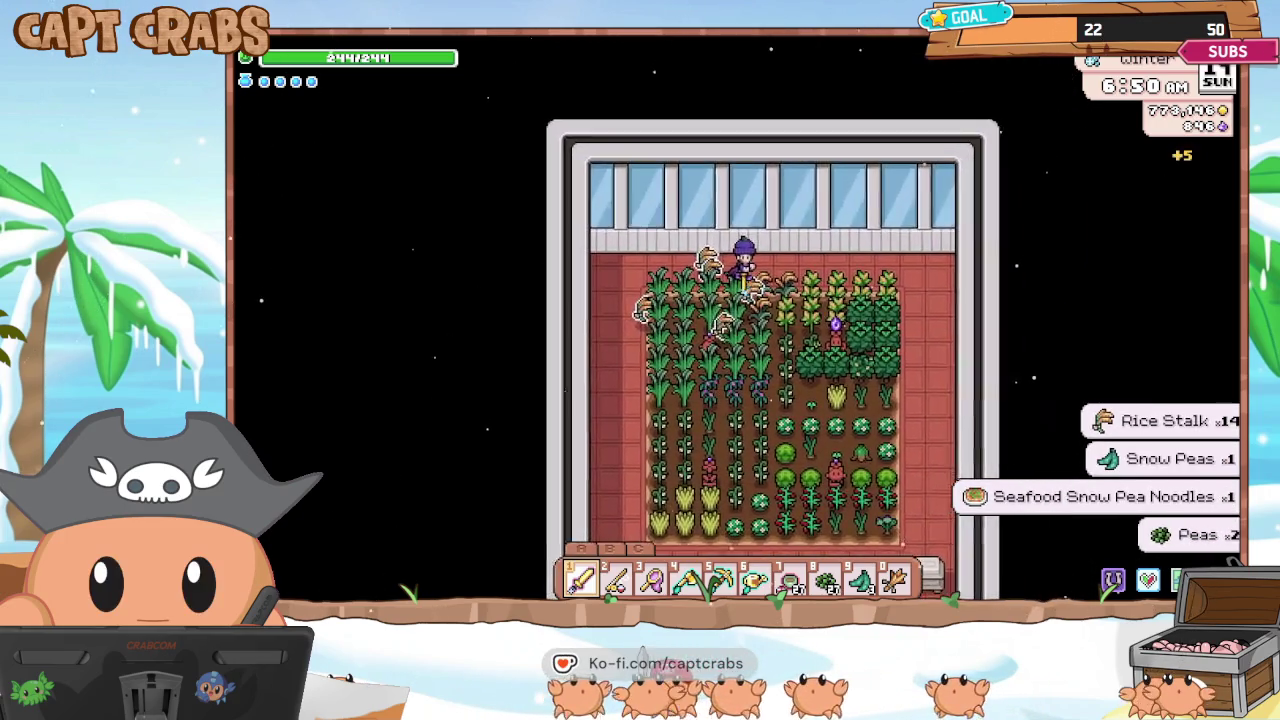
pyautogui.press('d')
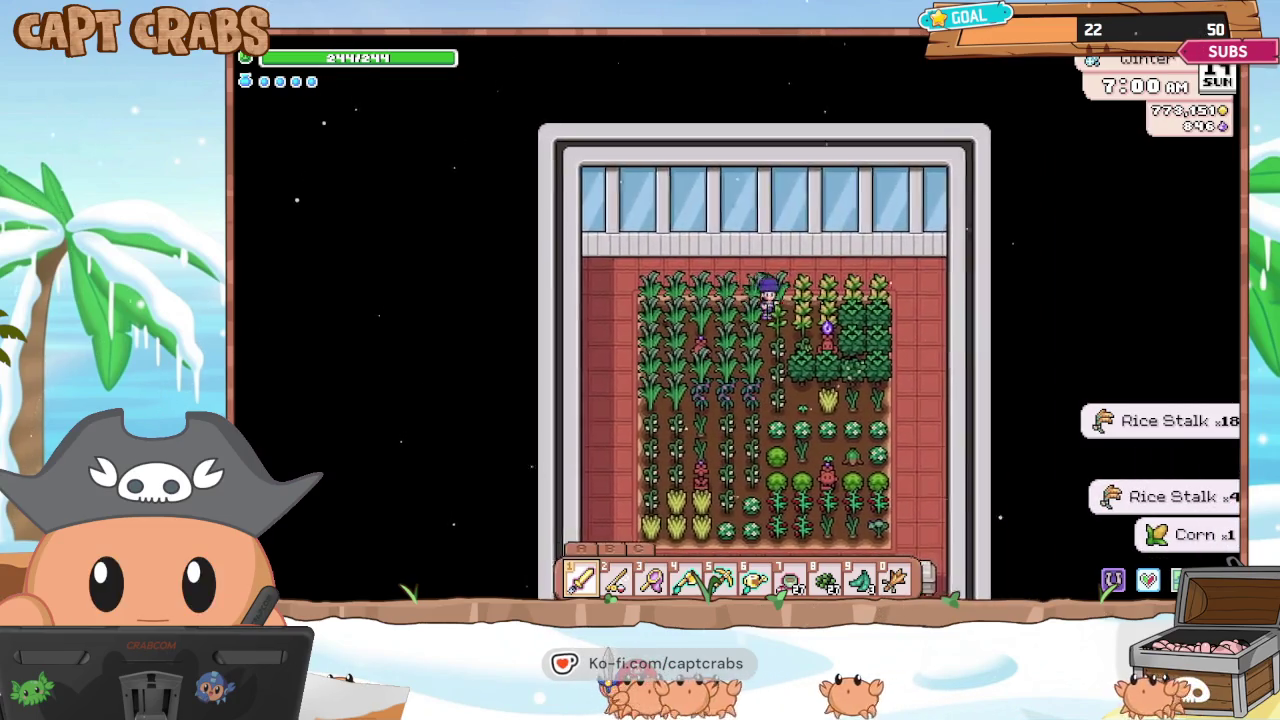
pyautogui.press('d')
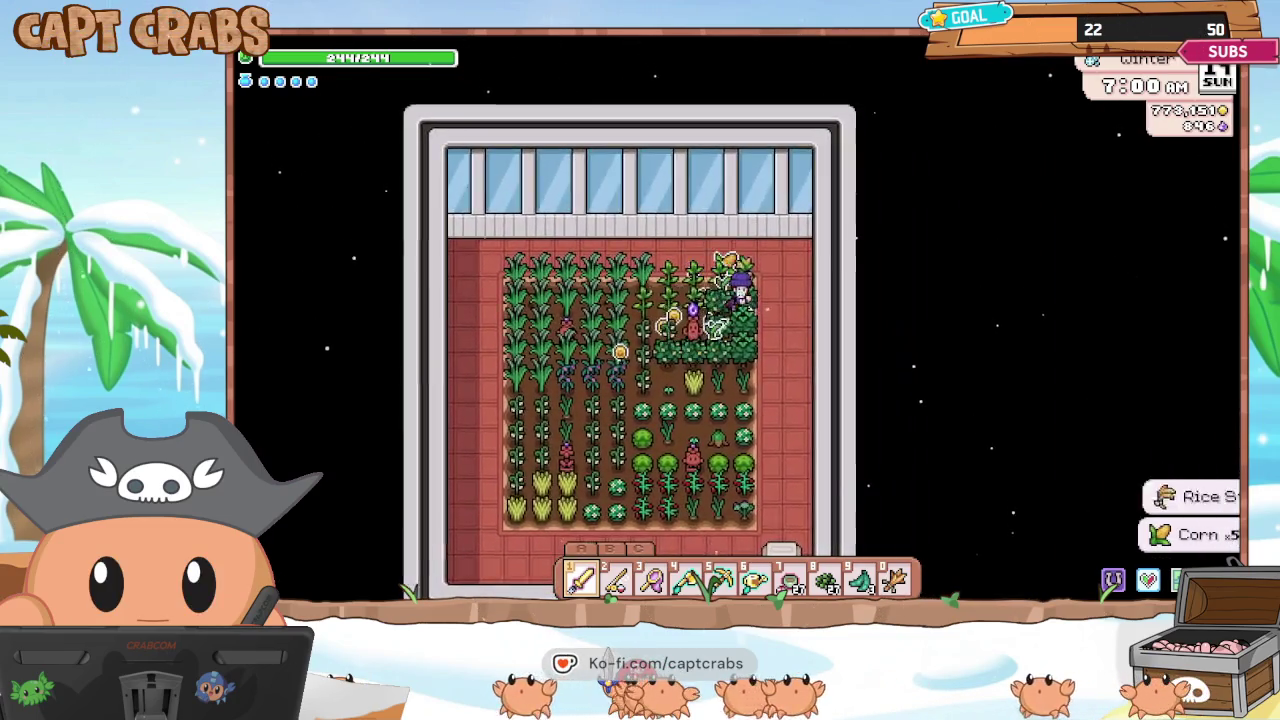
pyautogui.press('s')
pyautogui.press('a')
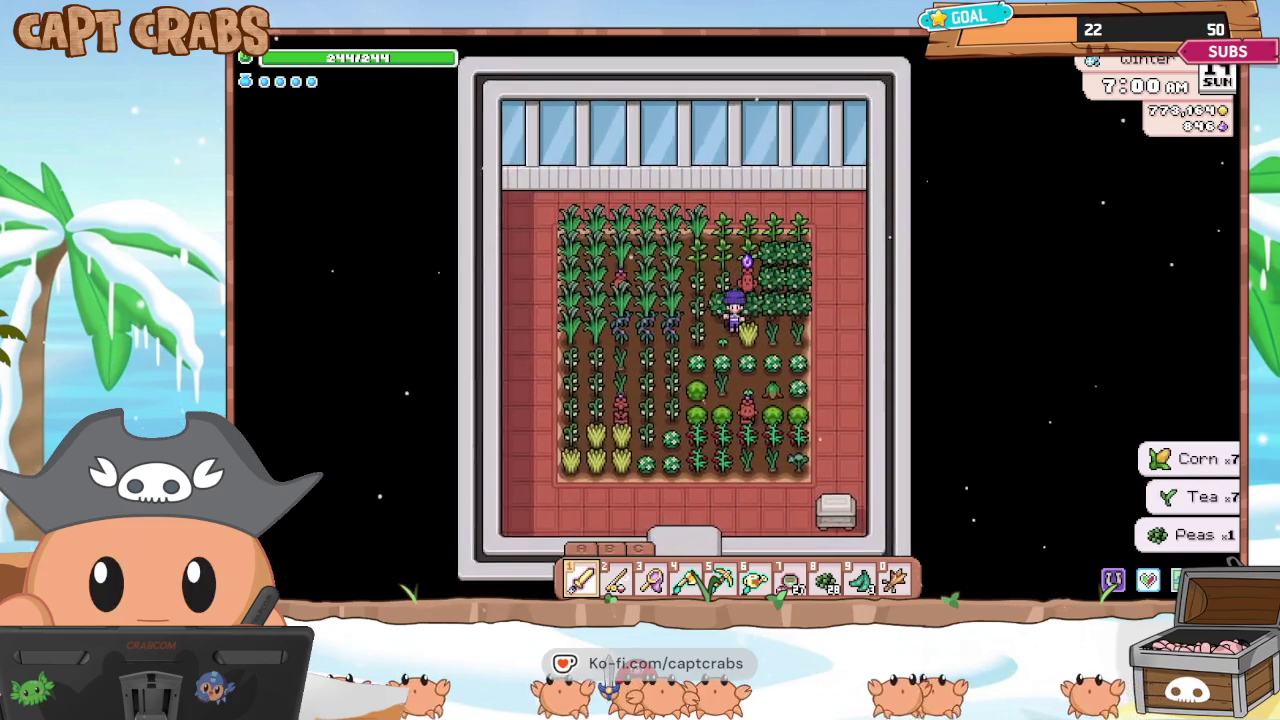
pyautogui.press('s')
pyautogui.press('a')
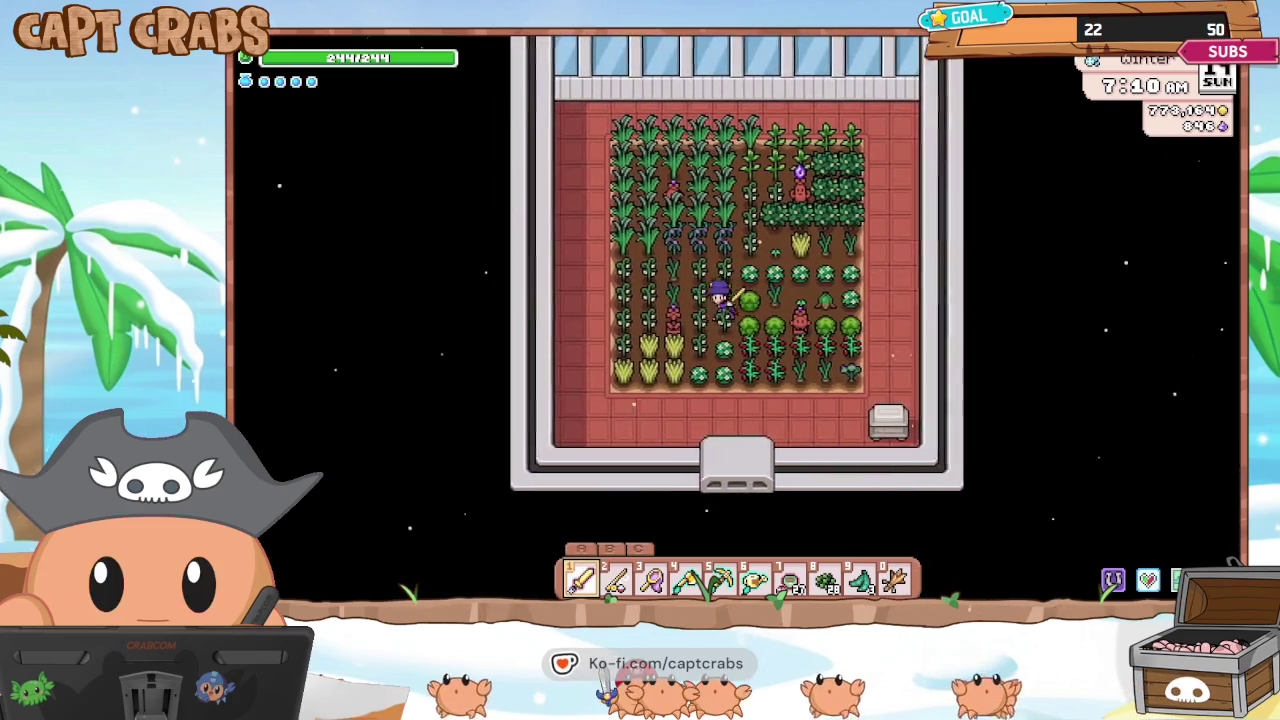